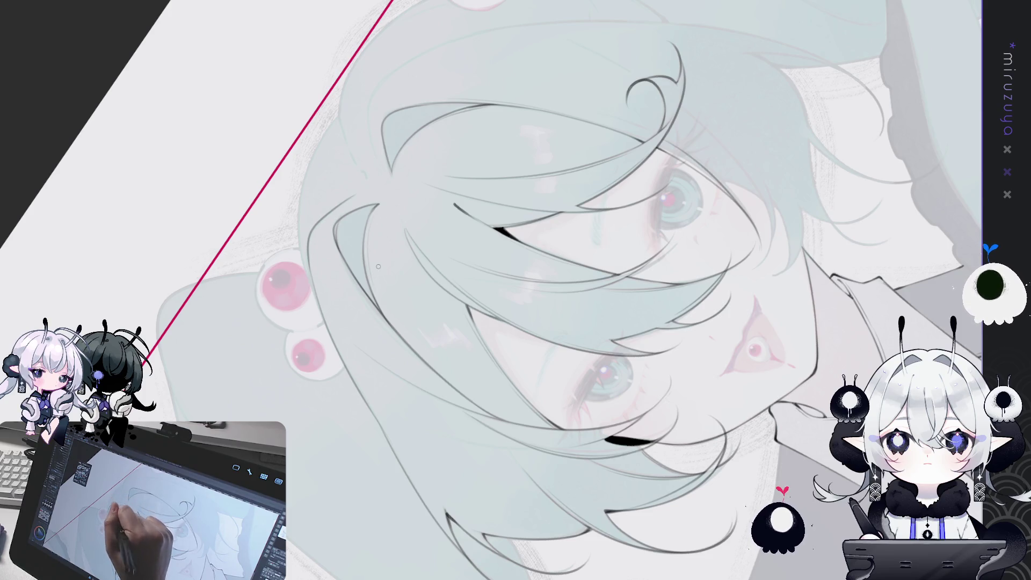
Step: Ink a thin dark strand line across the front hair, then ease the canvas to a gentler angle
drag(366, 221, 381, 310)
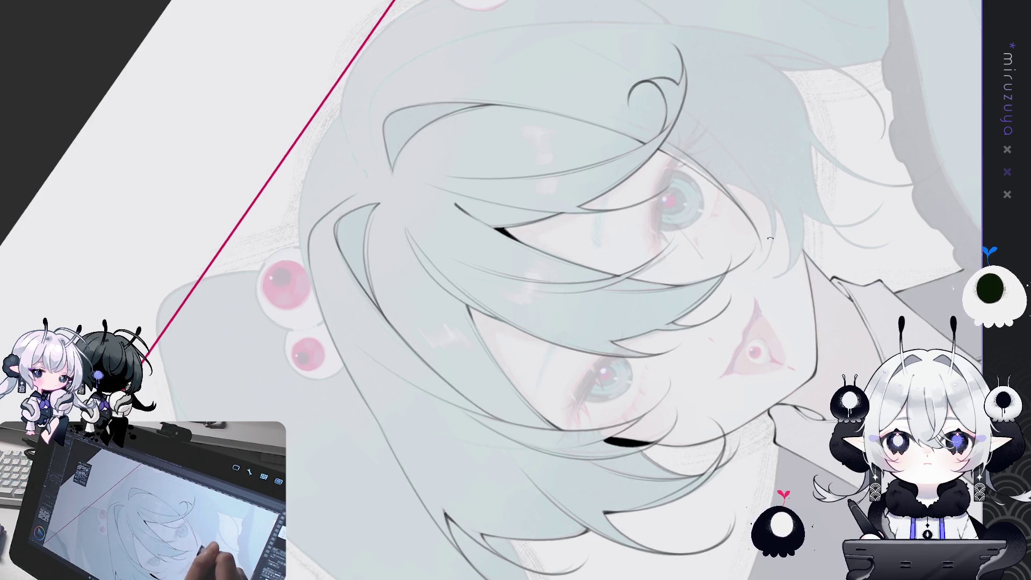
drag(770, 239, 382, 179)
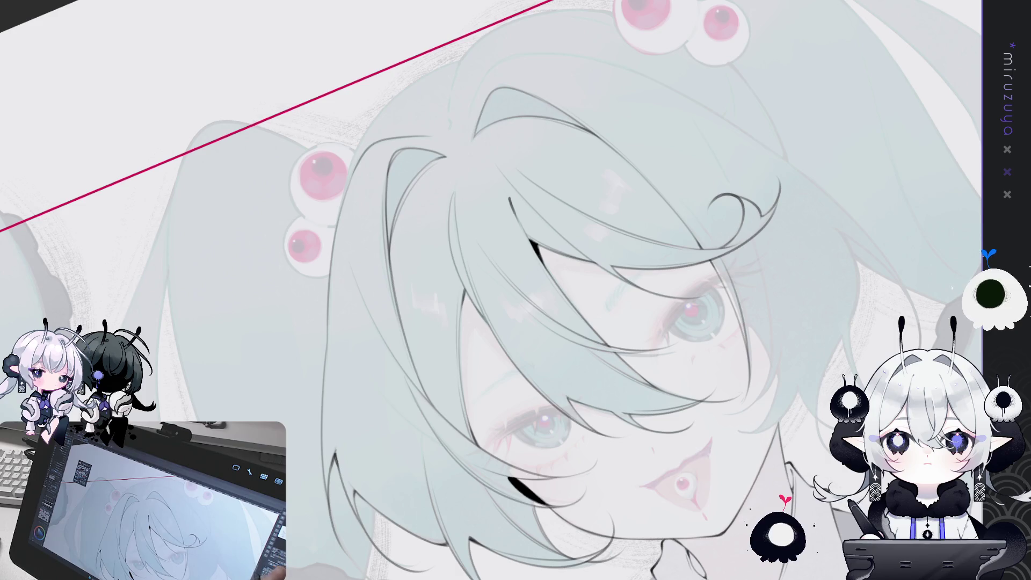
Step: Tilt the canvas steeper and ink a short line along the hair outline beside the face
drag(542, 265, 377, 177)
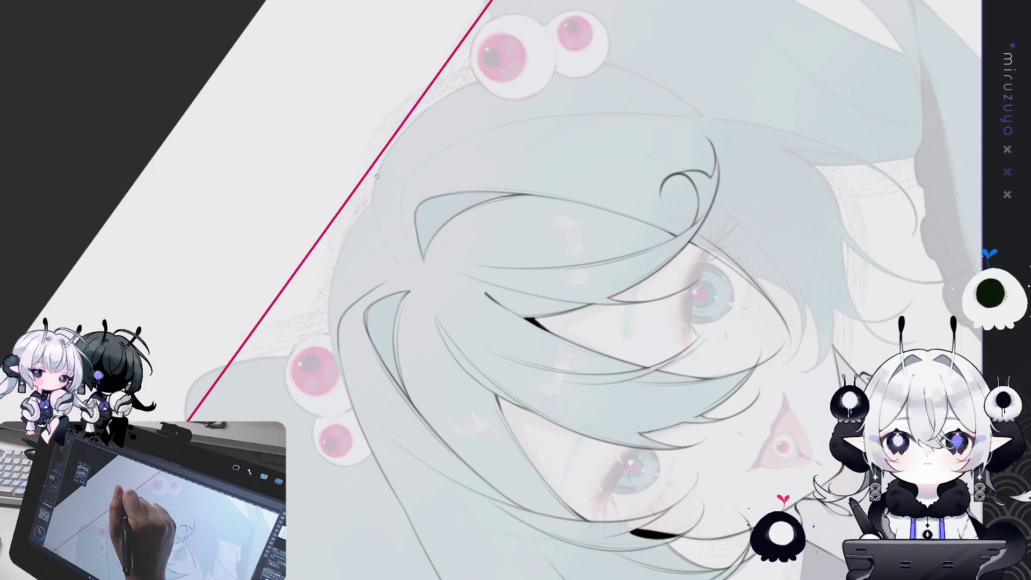
mouse_move(383, 238)
mouse_down()
mouse_move(399, 263)
mouse_move(596, 86)
mouse_move(345, 297)
mouse_move(396, 427)
mouse_move(421, 442)
mouse_up()
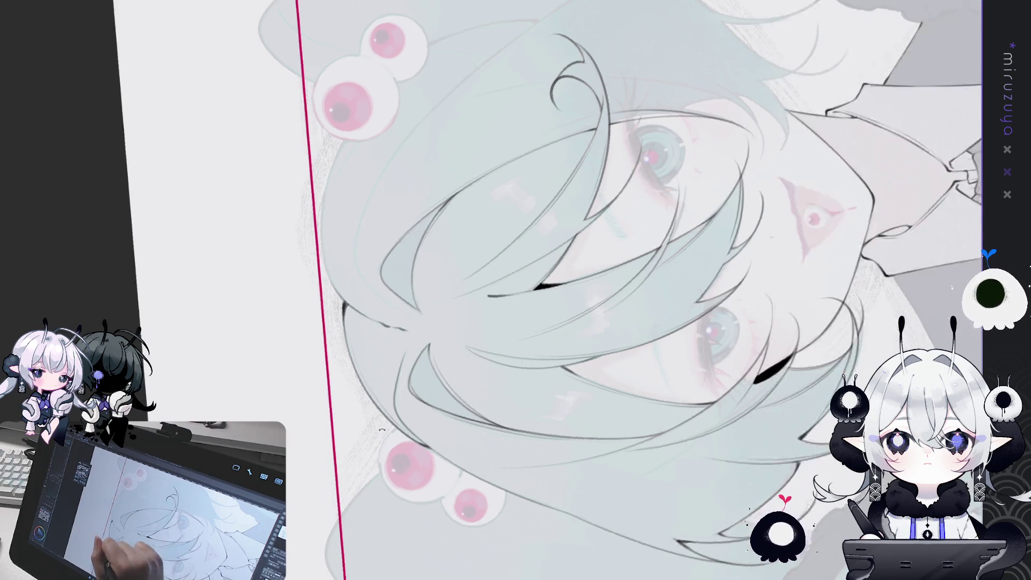
Step: Rotate and enlarge the canvas to a comfortable angle for inking the bangs
drag(330, 241, 360, 310)
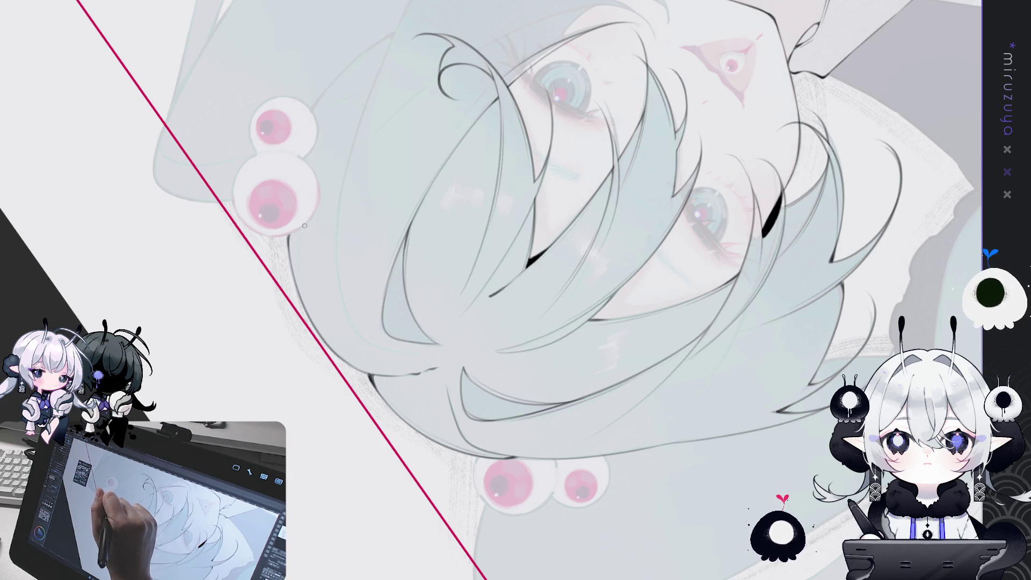
mouse_move(322, 334)
mouse_down()
mouse_move(625, 528)
mouse_move(725, 430)
mouse_move(758, 359)
mouse_up()
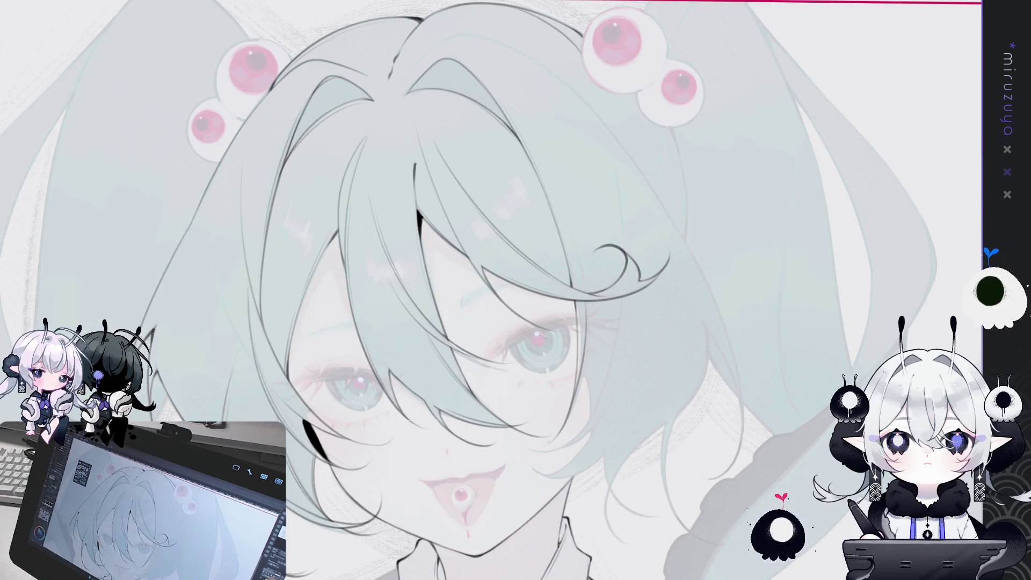
Step: Trace a long strand line down the right side of the hair, undoing a short extra stroke
mouse_move(671, 140)
mouse_down()
mouse_move(690, 209)
mouse_move(586, 225)
mouse_up()
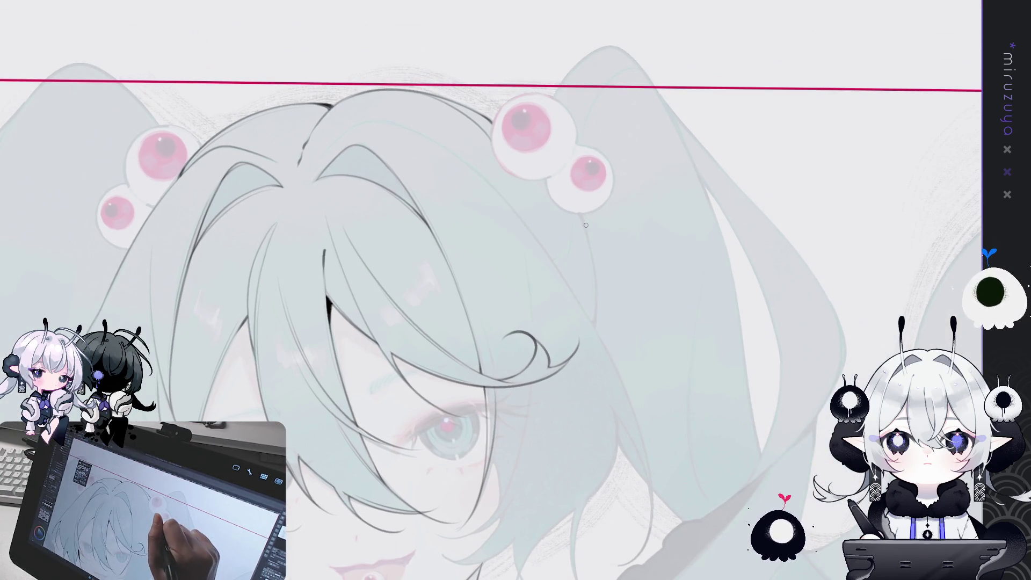
drag(582, 215, 595, 321)
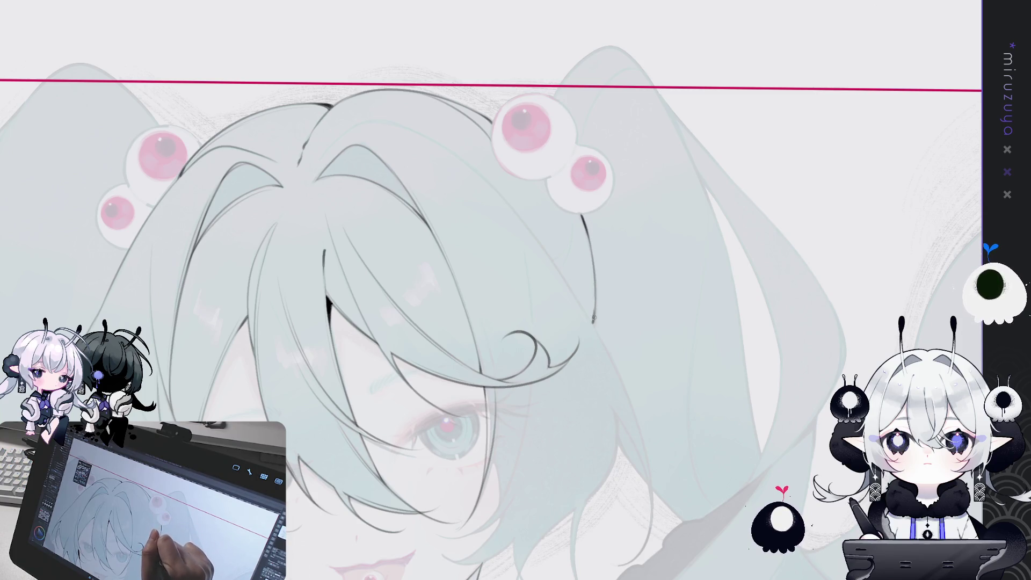
drag(592, 325, 595, 304)
key(ctrl+z)
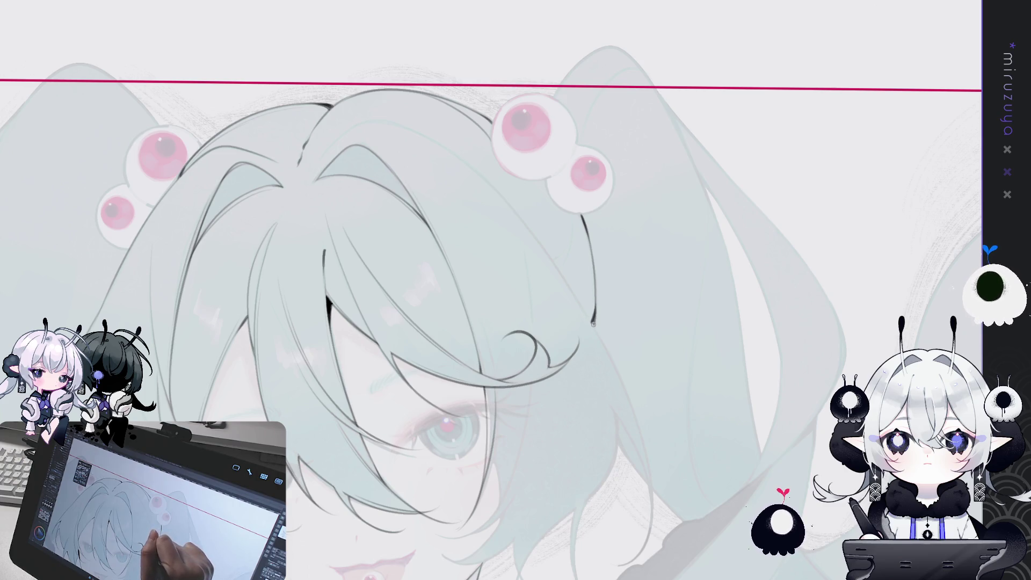
drag(649, 322, 641, 207)
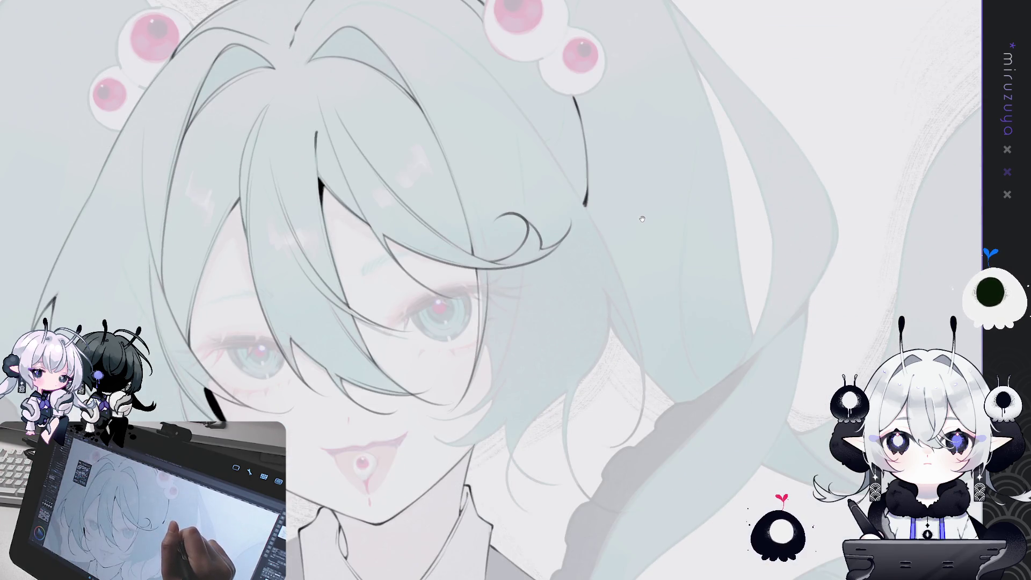
Step: Pan the view to centre the girl's face for further inking
drag(563, 262, 662, 254)
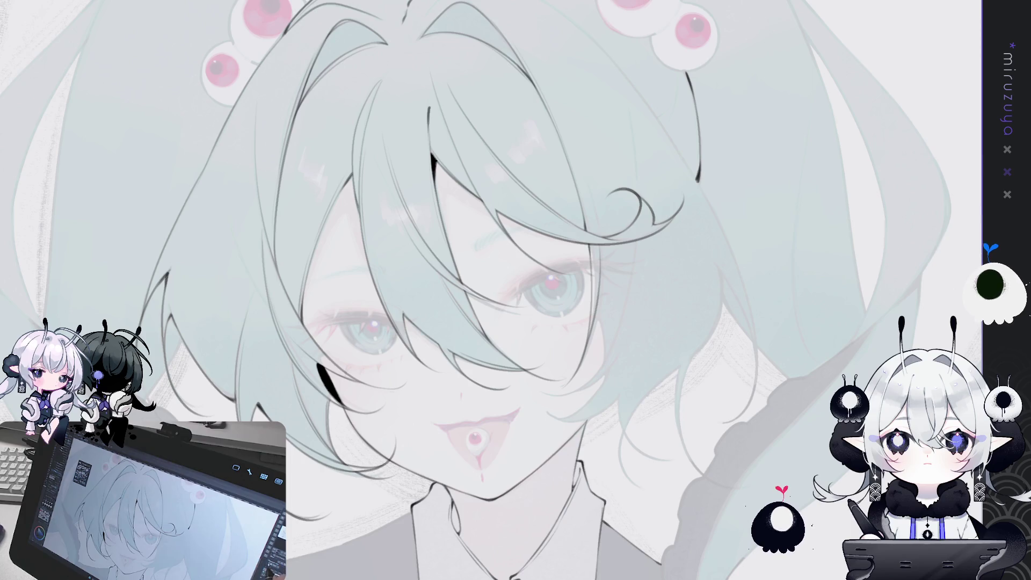
Step: Pan around the head and face, undo the last face-line change, then show the collar and tie
drag(685, 232, 621, 326)
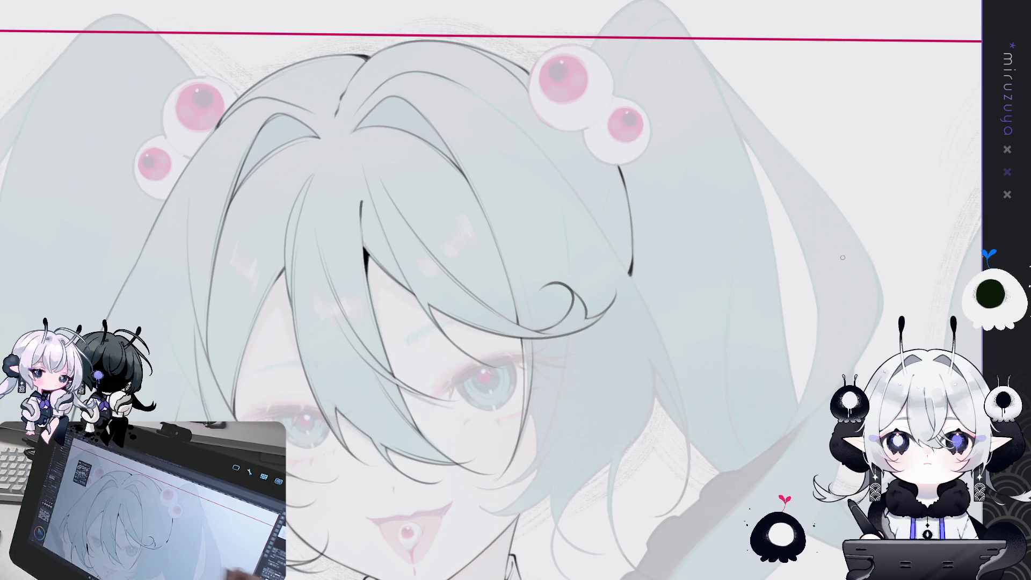
drag(798, 280, 842, 232)
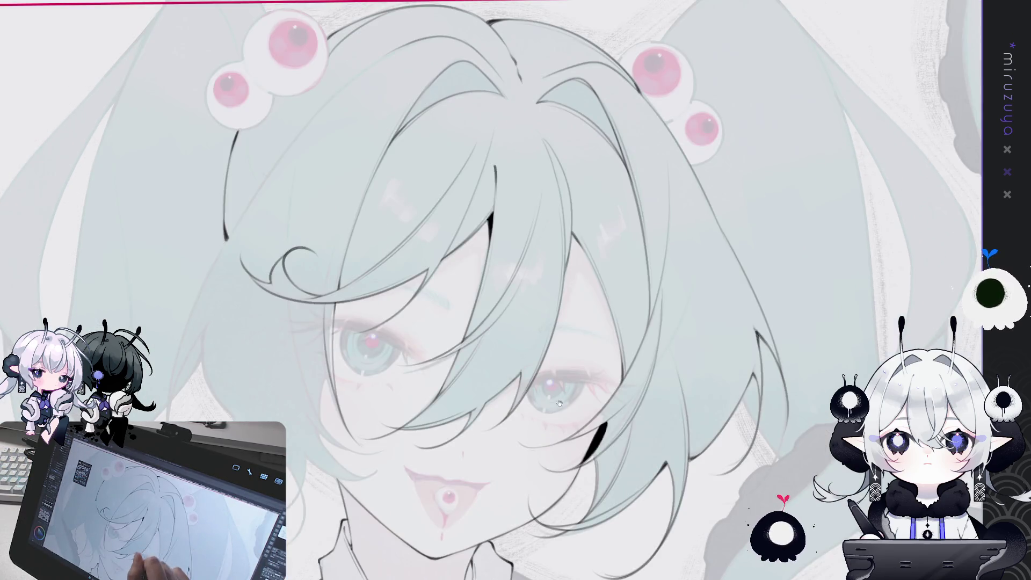
mouse_move(459, 365)
mouse_down()
mouse_move(555, 370)
mouse_move(618, 354)
mouse_move(642, 263)
mouse_up()
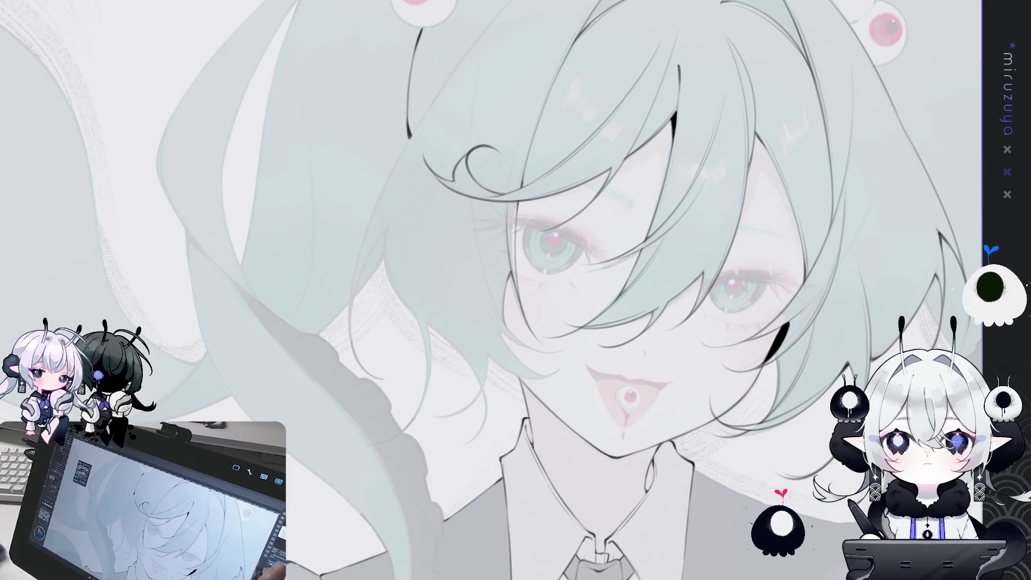
key(ctrl+z)
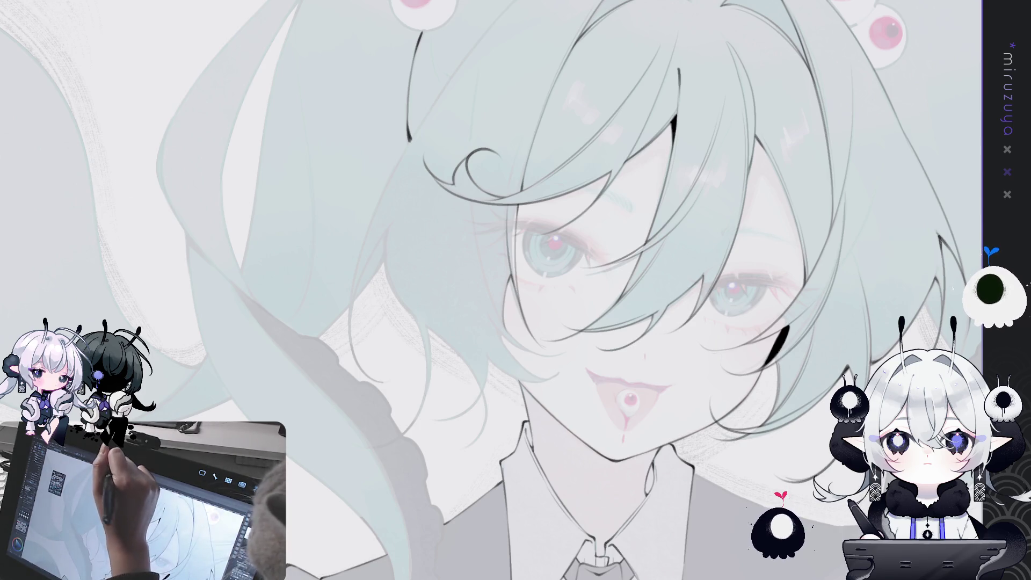
mouse_move(558, 231)
mouse_down()
mouse_move(525, 193)
mouse_move(493, 183)
mouse_up()
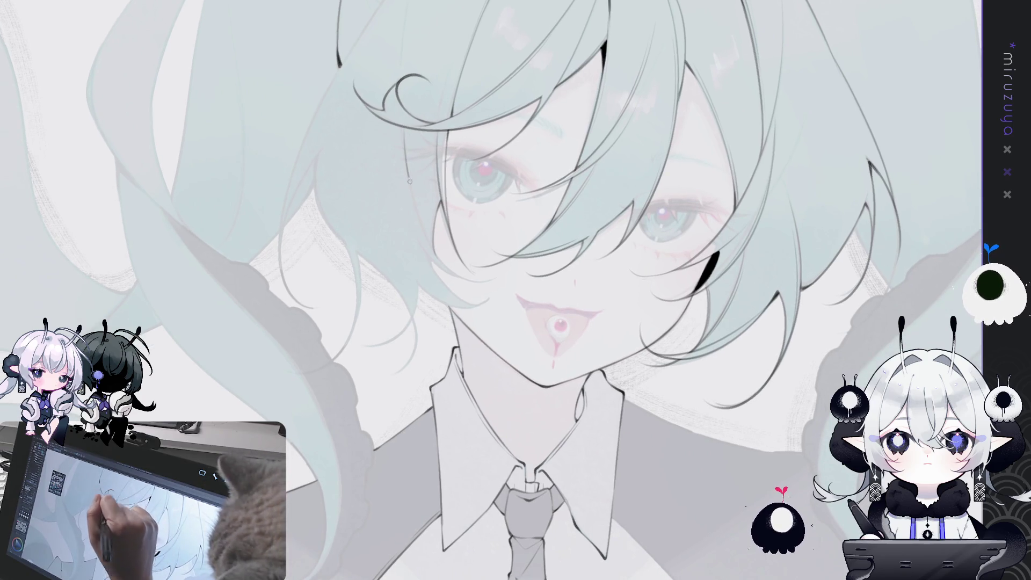
Step: Bring the eyeball hair ornaments into view and draw a long hair strand down the right side
drag(436, 224, 453, 315)
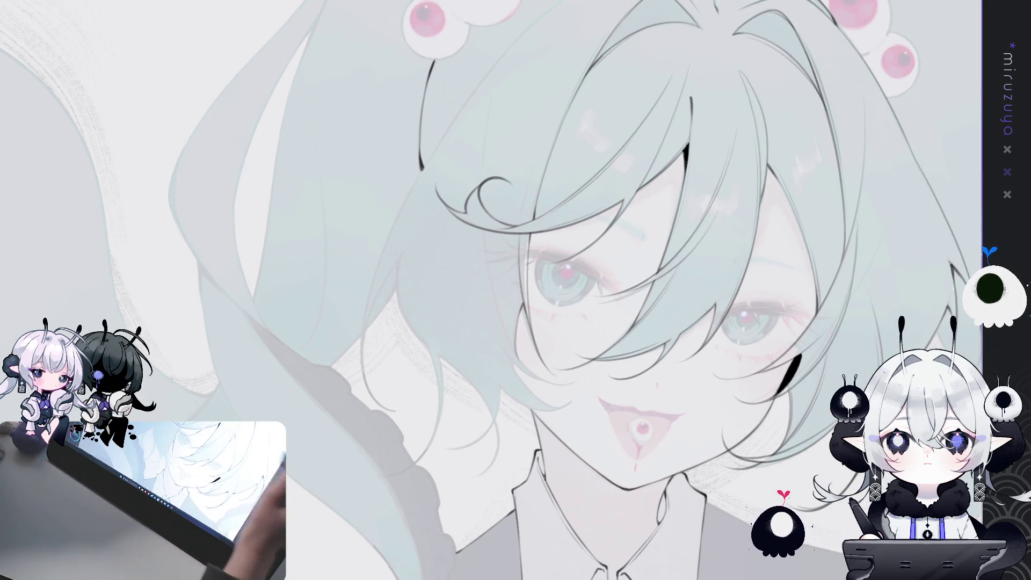
drag(487, 107, 535, 376)
Step: Redraw the long right-side hair strand several times, undoing each unsatisfying attempt
key(ctrl+z)
drag(485, 239, 553, 379)
key(ctrl+z)
drag(483, 193, 545, 387)
key(ctrl+z)
mouse_move(486, 102)
mouse_down()
mouse_move(482, 142)
mouse_move(580, 374)
mouse_up()
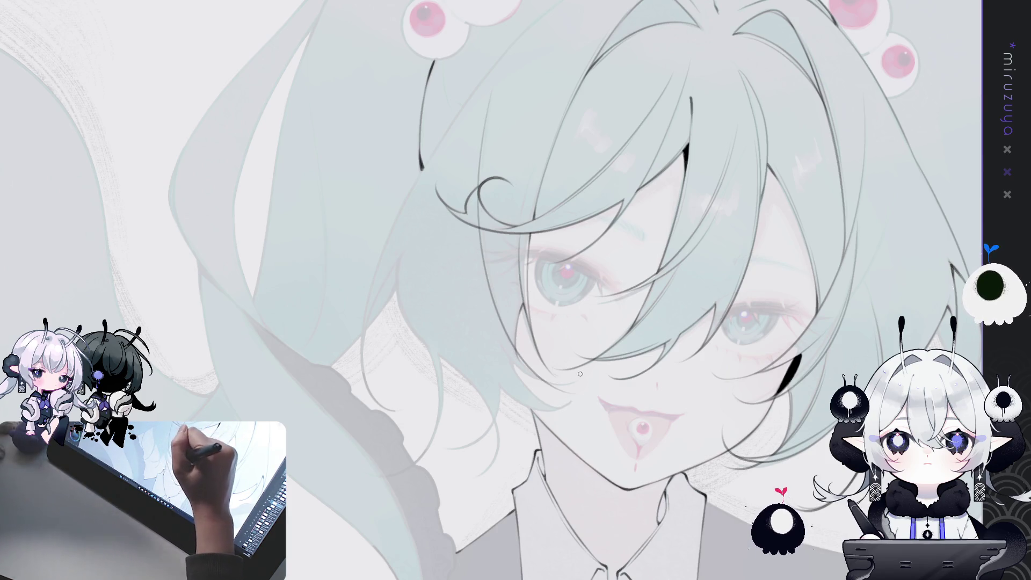
key(ctrl+z)
drag(483, 146, 580, 396)
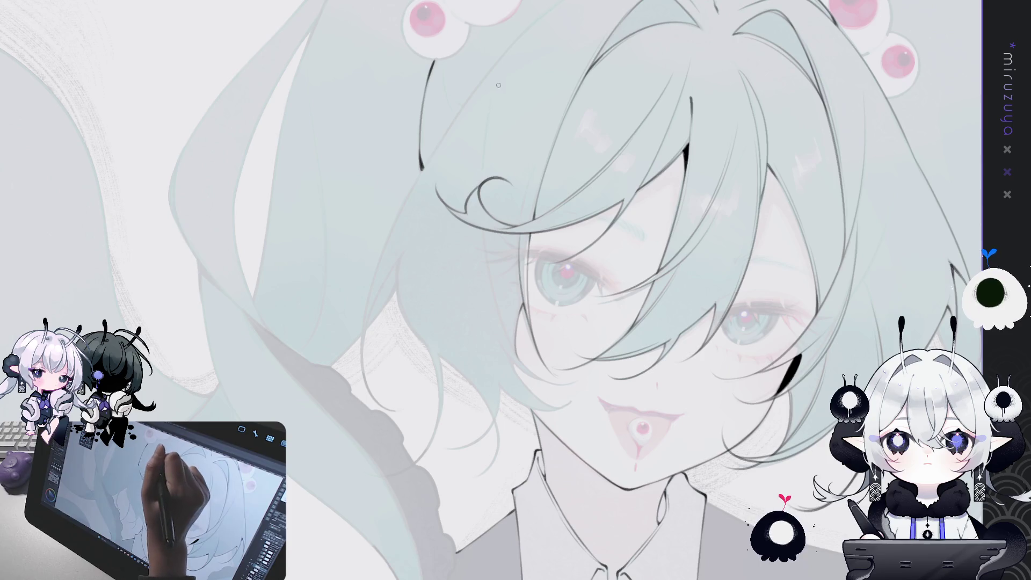
Step: Make three more tries at the right-strand hair line, undoing each one
drag(483, 231, 543, 376)
key(ctrl+z)
drag(483, 193, 539, 379)
key(ctrl+z)
mouse_move(482, 210)
mouse_down()
mouse_move(499, 325)
mouse_move(553, 384)
mouse_up()
key(ctrl+z)
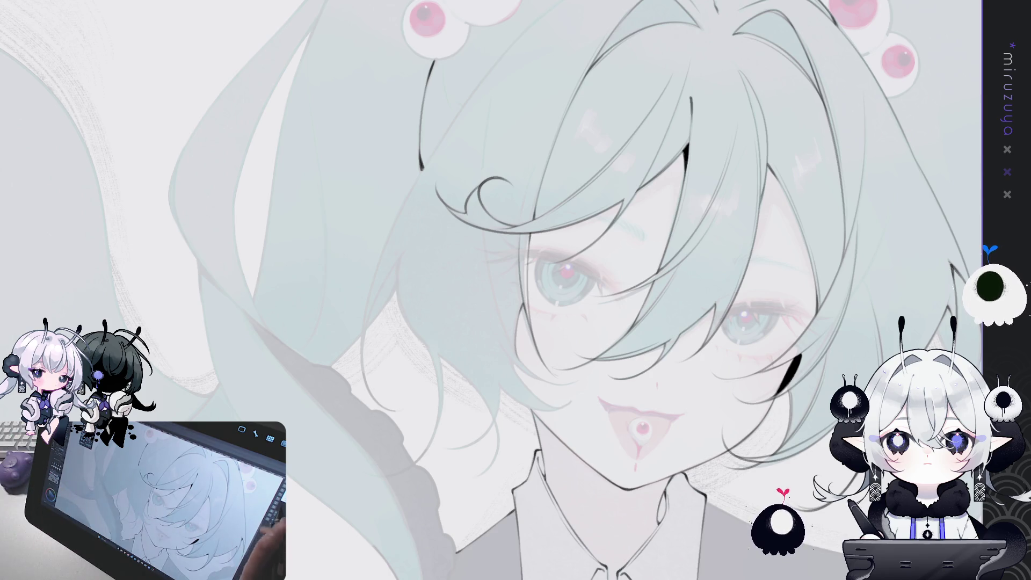
Step: Settle on the final long flowing line down the right strand after several more retries
drag(480, 137, 524, 353)
key(ctrl+z)
mouse_move(489, 100)
mouse_down()
mouse_move(485, 147)
mouse_move(532, 371)
mouse_up()
key(ctrl+z)
drag(482, 234, 537, 373)
key(ctrl+z)
mouse_move(491, 91)
mouse_down()
mouse_move(486, 266)
mouse_move(540, 389)
mouse_up()
key(ctrl+z)
mouse_move(490, 103)
mouse_down()
mouse_move(486, 295)
mouse_move(553, 383)
mouse_up()
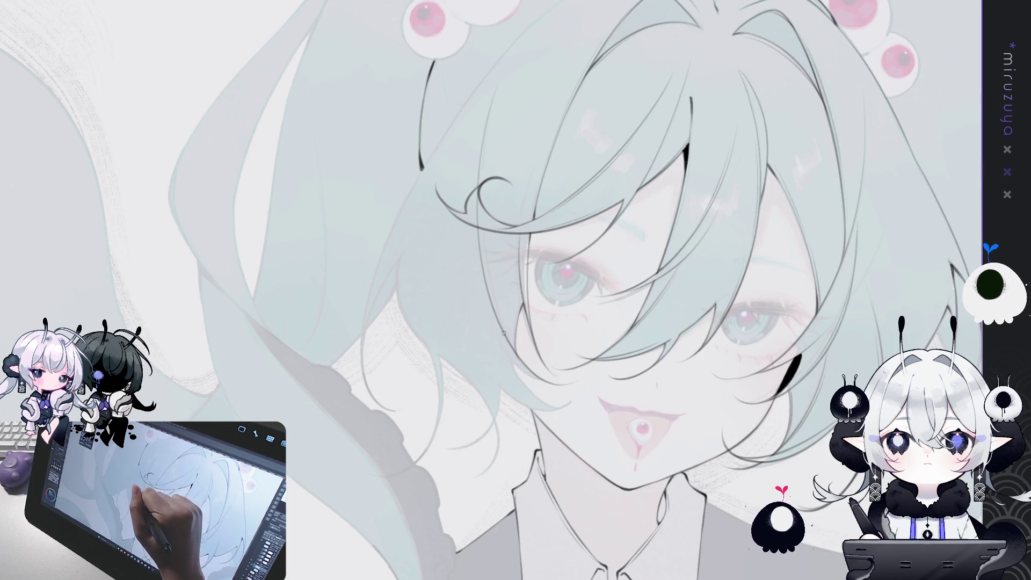
drag(504, 333, 527, 258)
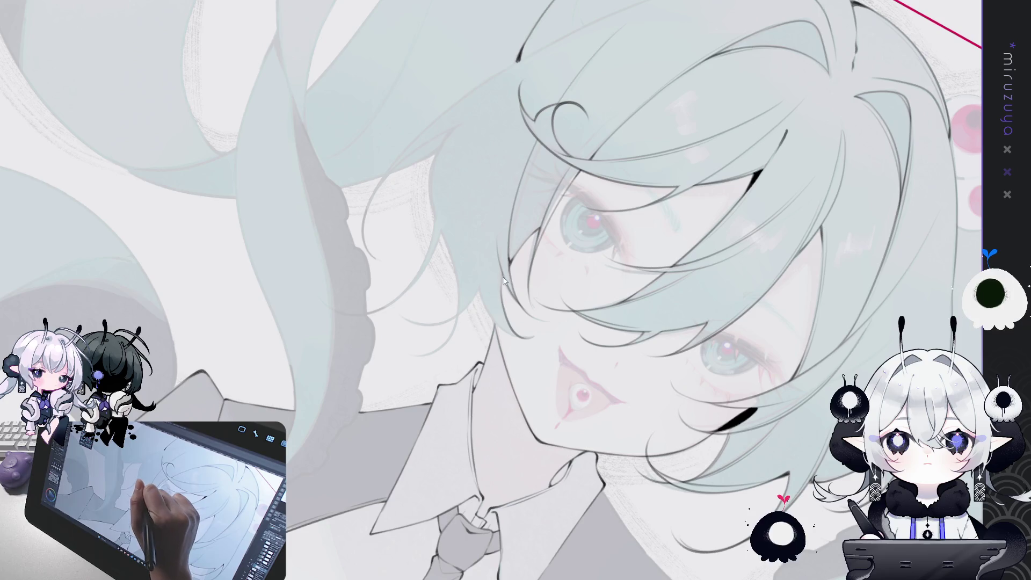
Step: Draw a thin dark hair line among the face-framing strands, then turn the canvas back upright
drag(503, 271, 542, 338)
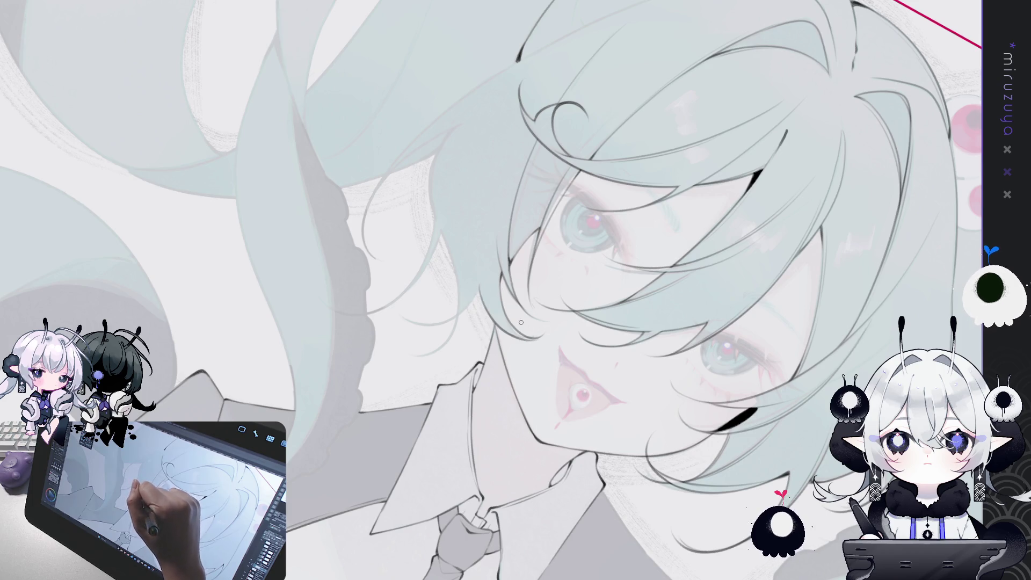
drag(554, 475, 698, 194)
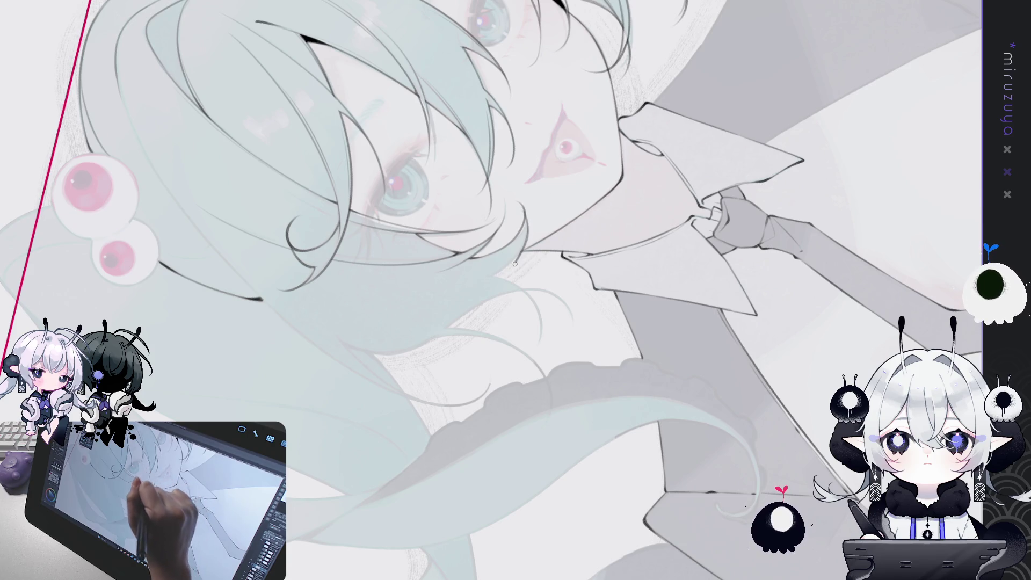
drag(507, 246, 628, 378)
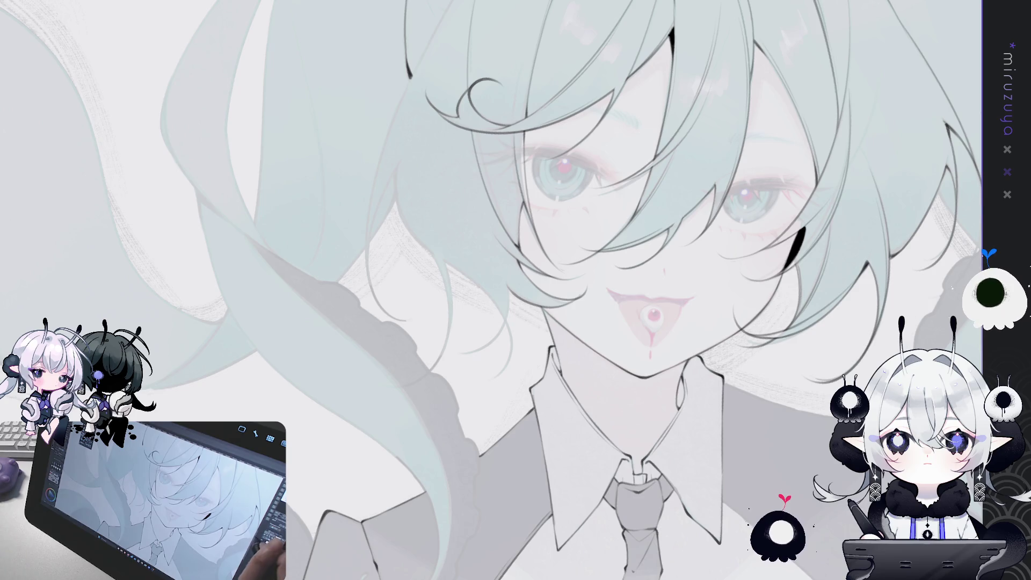
Step: Replace the faint strand line beside the face with a darker stroke and a short top accent
mouse_move(554, 259)
mouse_down()
mouse_move(600, 280)
mouse_move(601, 249)
mouse_up()
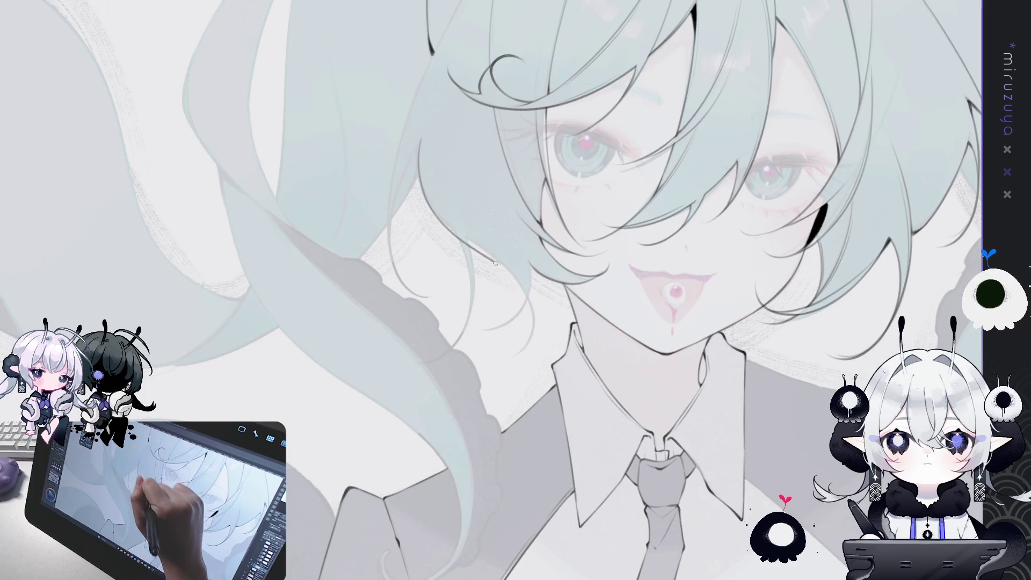
key(ctrl+z)
drag(531, 263, 513, 335)
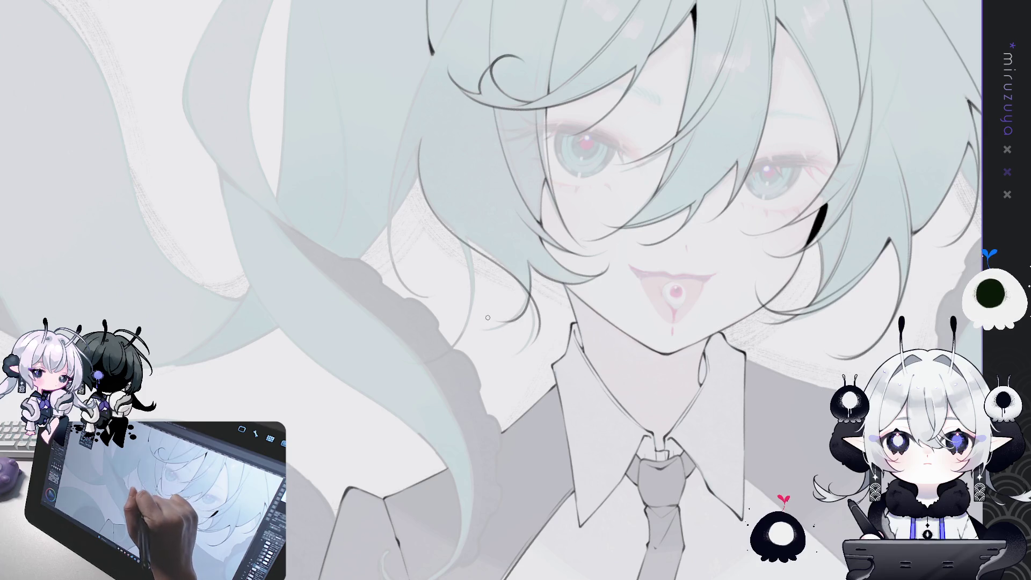
drag(529, 265, 499, 329)
key(ctrl+z)
drag(529, 263, 533, 283)
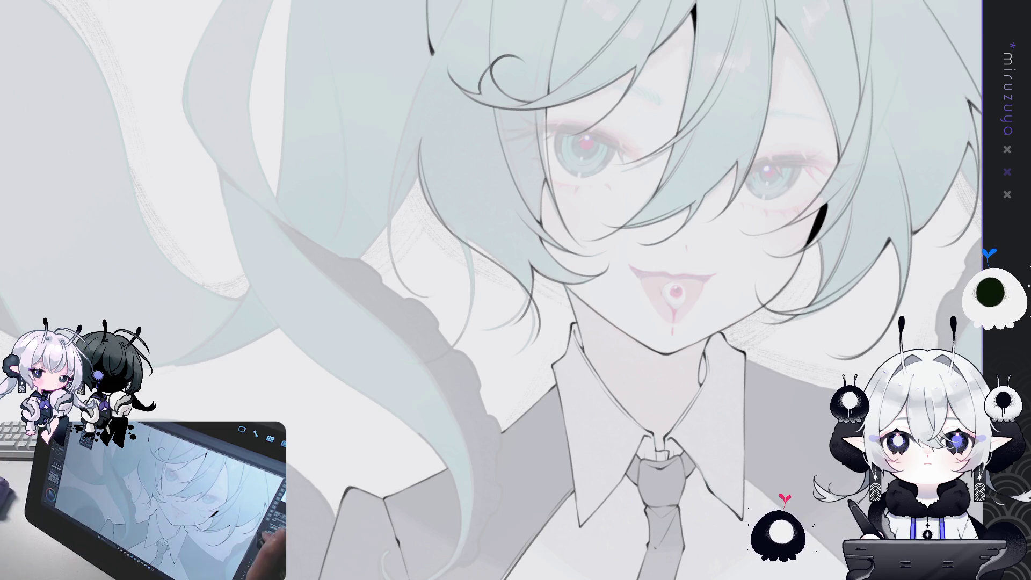
Step: Ink a stroke along the hair outline beside the face, redrawing it once
drag(416, 160, 526, 222)
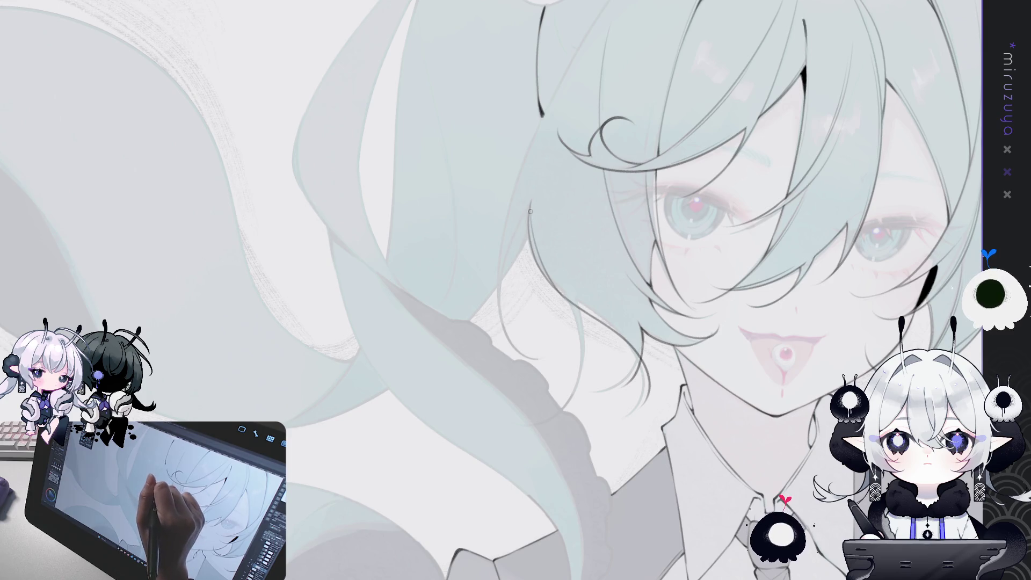
mouse_move(559, 348)
mouse_down()
mouse_move(527, 221)
mouse_move(545, 355)
mouse_up()
key(ctrl+z)
drag(515, 209, 546, 321)
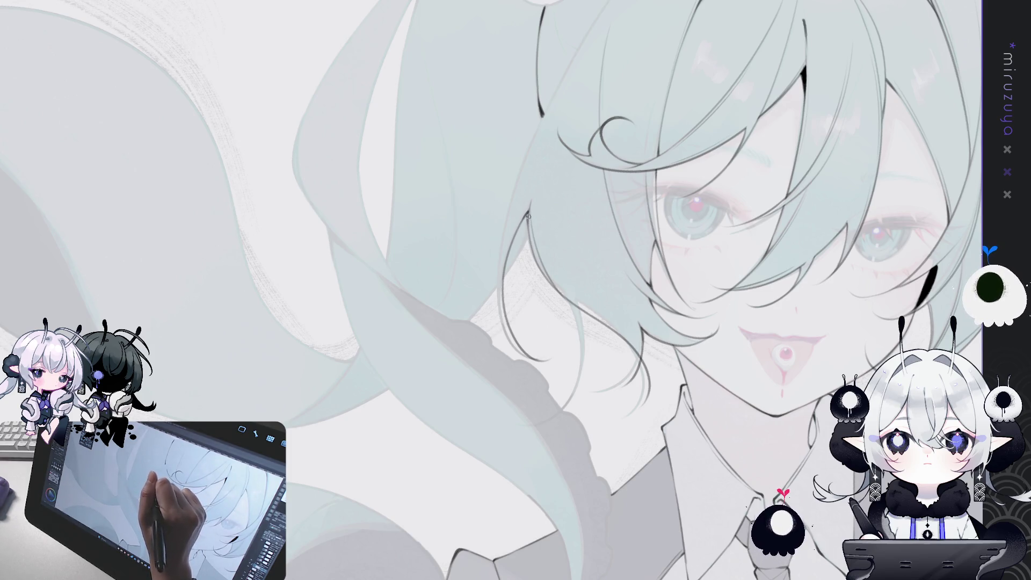
Step: Mirror the canvas horizontally and ink the hair-edge lines to the right of the face
key(ctrl+minus)
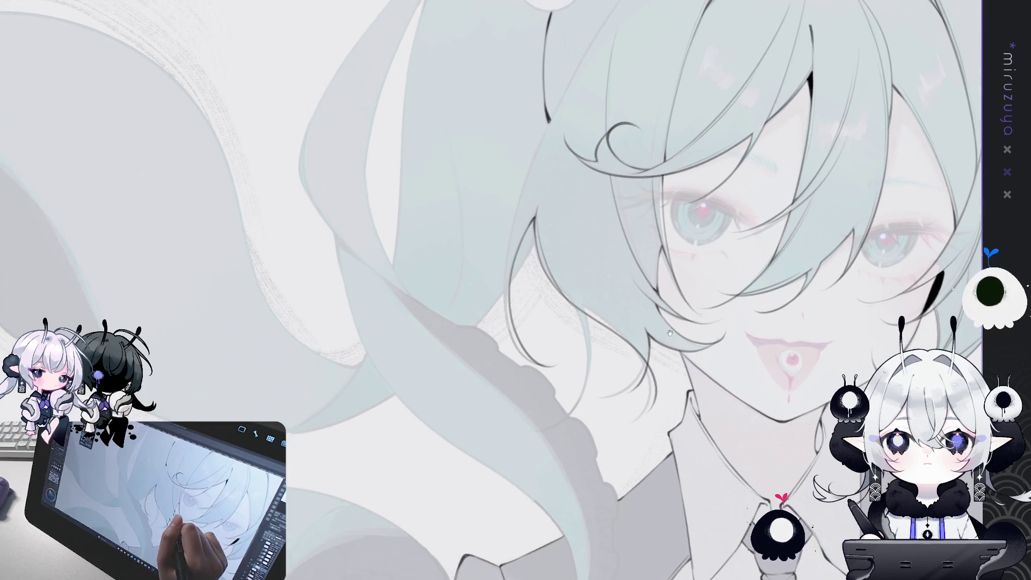
key(h)
mouse_move(458, 203)
mouse_down()
mouse_move(528, 177)
mouse_move(583, 309)
mouse_up()
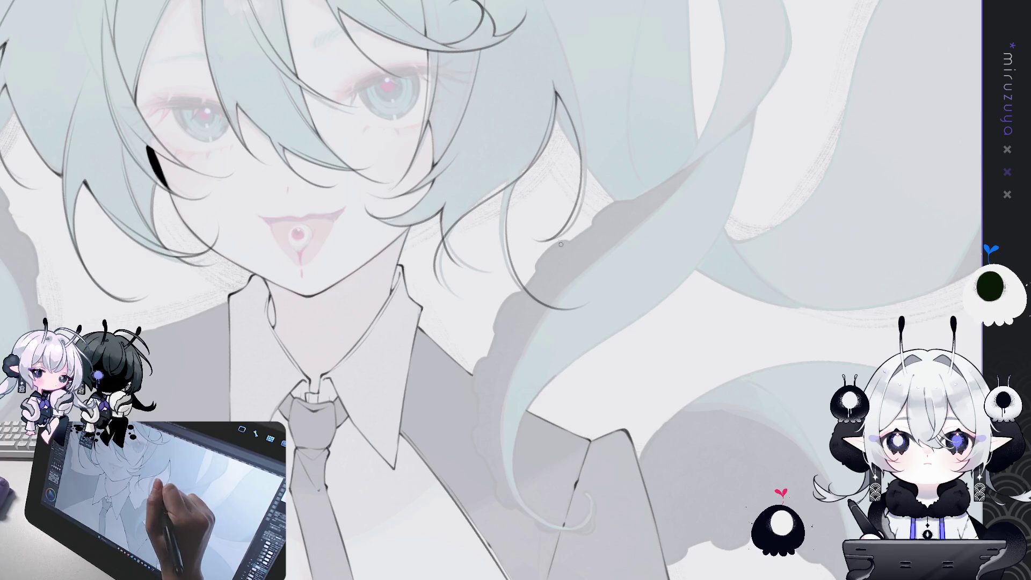
drag(505, 188, 507, 265)
drag(505, 184, 529, 295)
key(ctrl+z)
drag(502, 202, 526, 293)
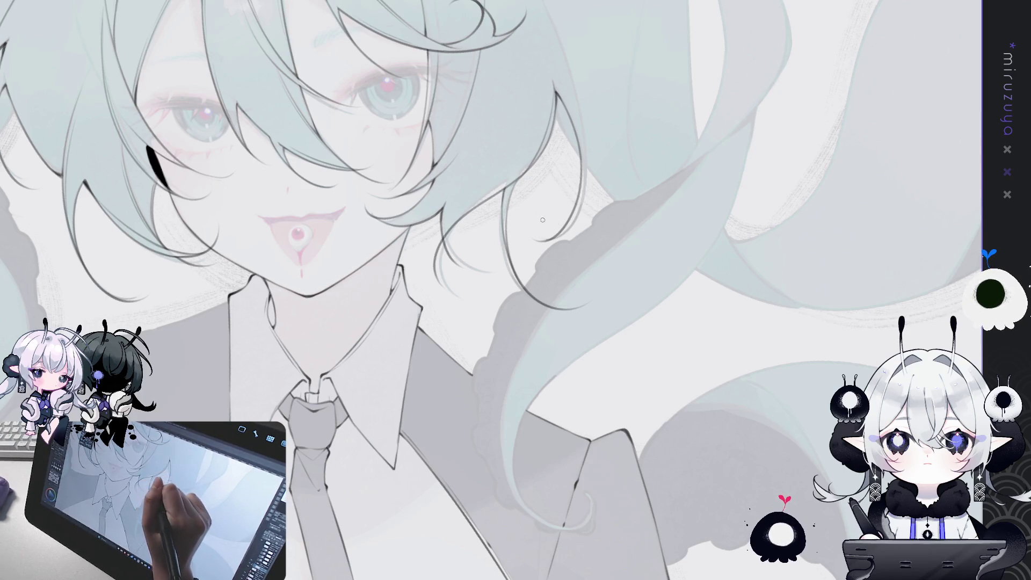
drag(543, 221, 641, 242)
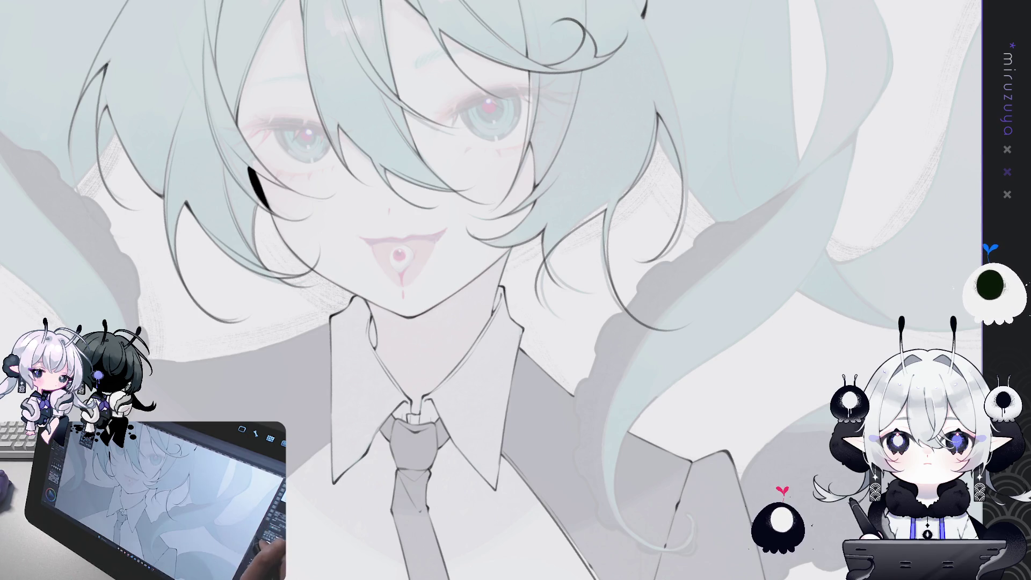
Step: Pan from the face up to the top of the head, discarding a trial faint hair stroke
drag(584, 370, 676, 416)
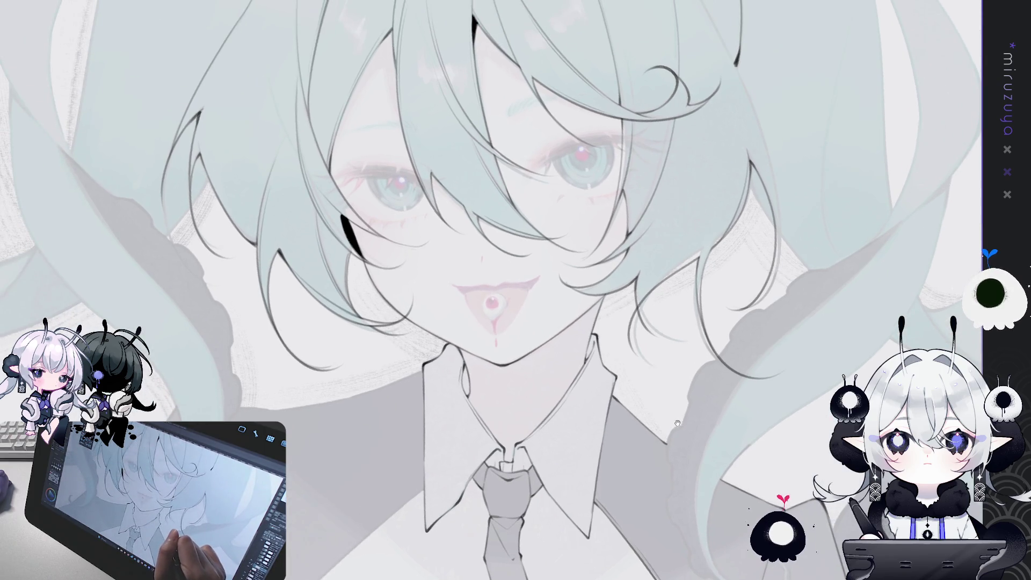
drag(782, 395, 752, 371)
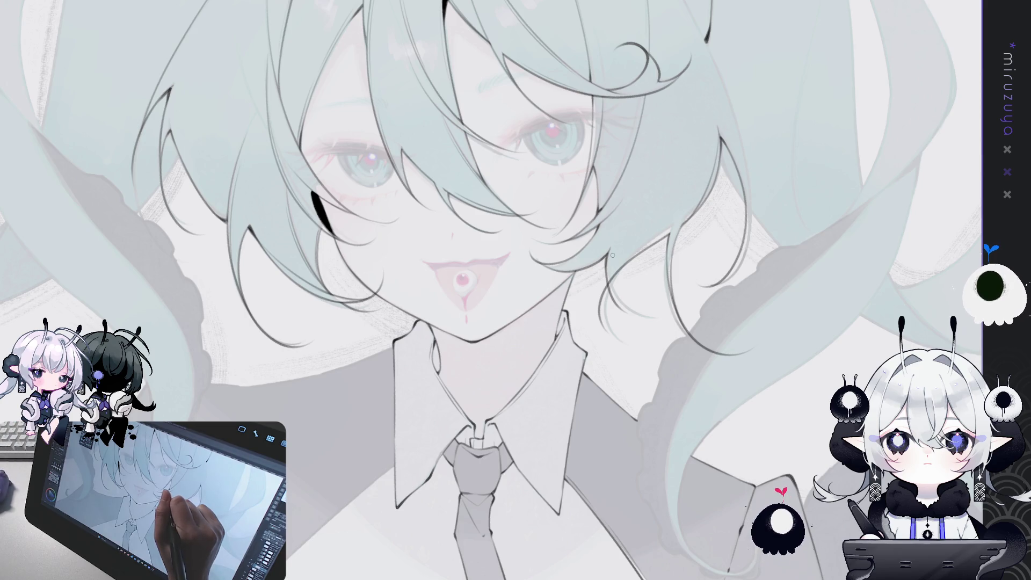
drag(614, 258, 613, 304)
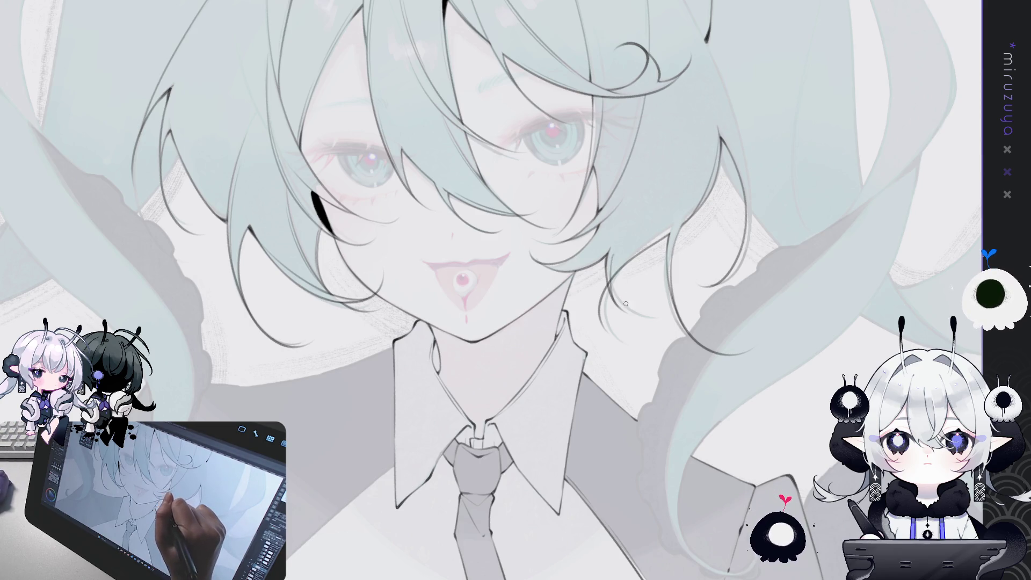
drag(613, 262, 613, 307)
key(ctrl+z)
key(ctrl+z)
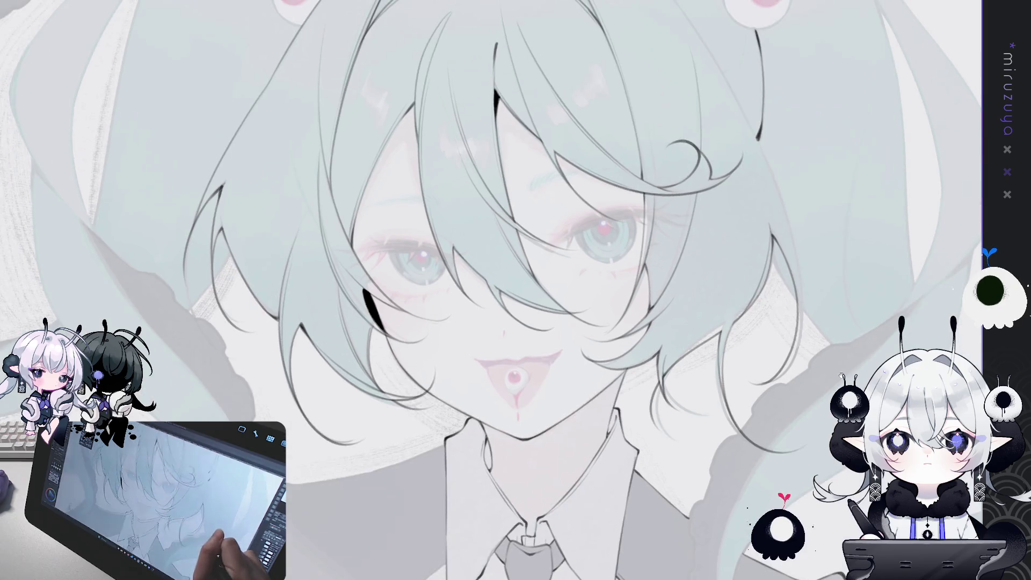
mouse_move(736, 177)
mouse_down()
mouse_move(788, 274)
mouse_move(801, 357)
mouse_move(810, 355)
mouse_up()
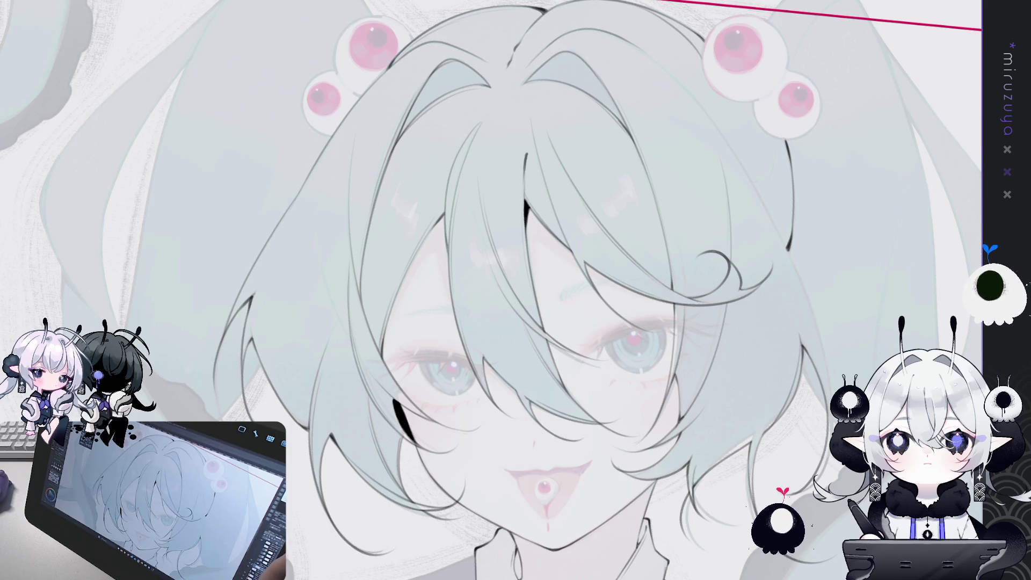
Step: Tilt the canvas slightly counterclockwise, mirror it, and zoom onto the hair by the ornaments
key(minus)
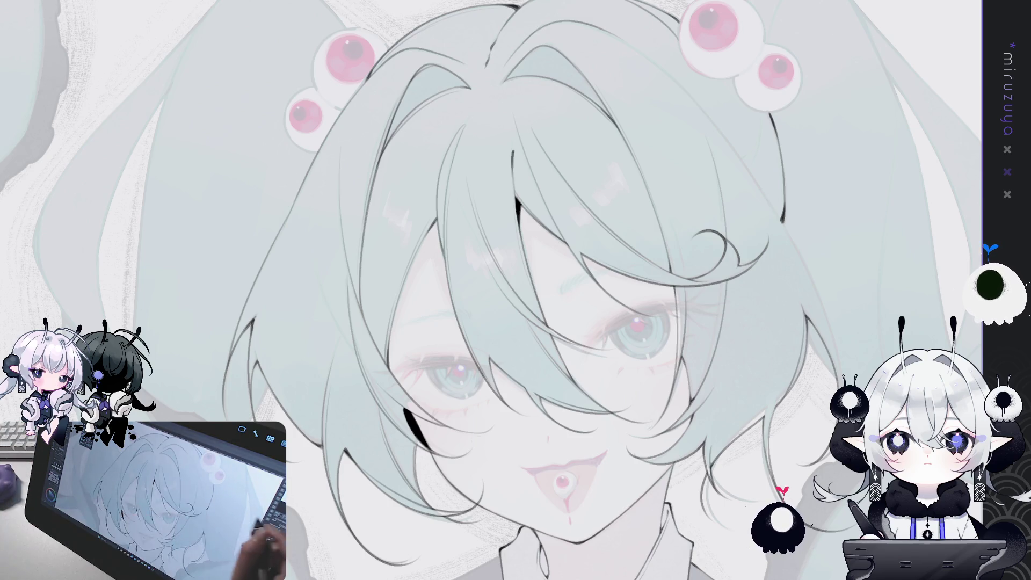
key(h)
mouse_move(623, 342)
mouse_down()
mouse_move(603, 204)
mouse_move(510, 193)
mouse_move(424, 60)
mouse_move(413, 180)
mouse_up()
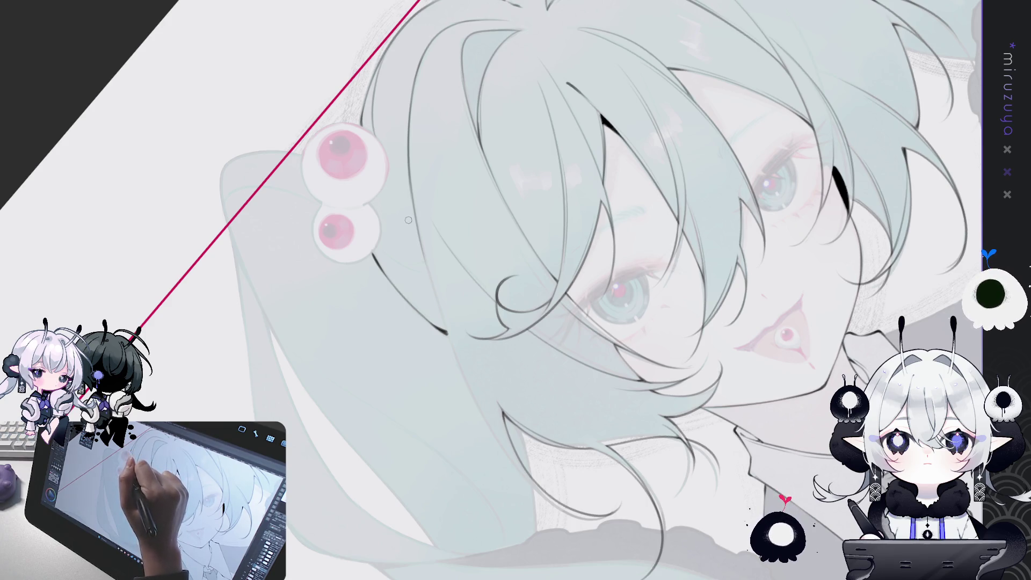
Step: Ink the long hair strand line beside the ornaments, redrawing it repeatedly until it sits right
drag(408, 220, 361, 145)
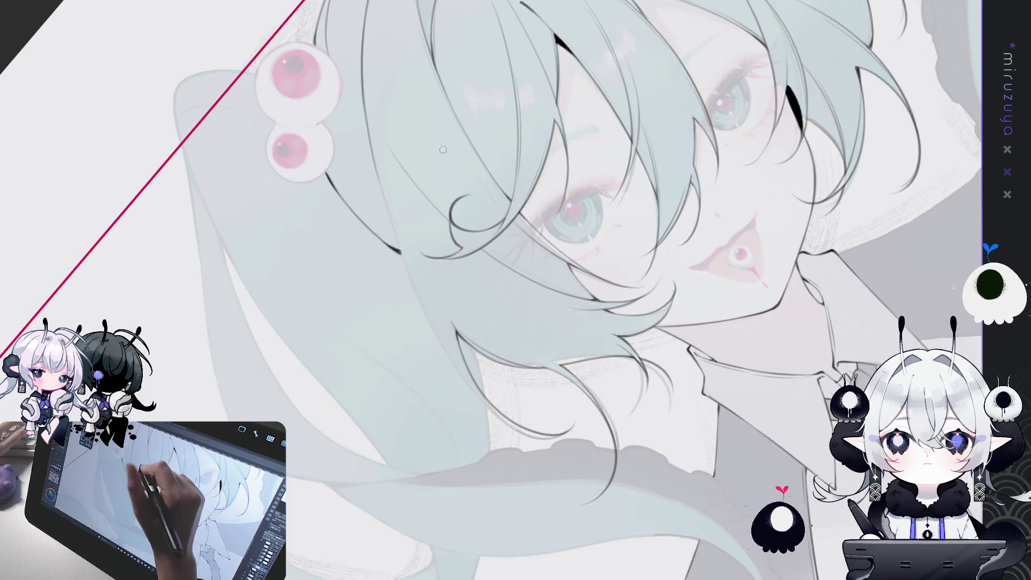
drag(384, 198, 454, 359)
key(ctrl+z)
drag(384, 204, 450, 352)
key(ctrl+z)
drag(385, 201, 463, 383)
key(ctrl+z)
drag(385, 202, 464, 372)
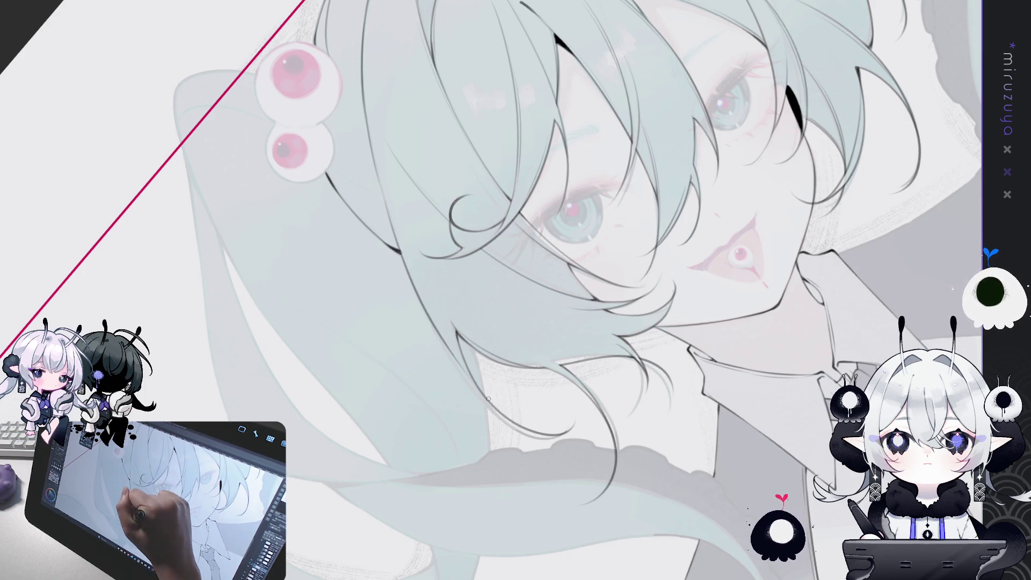
key(ctrl+z)
drag(383, 198, 485, 403)
key(ctrl+z)
drag(388, 224, 510, 409)
key(ctrl+z)
drag(382, 196, 484, 397)
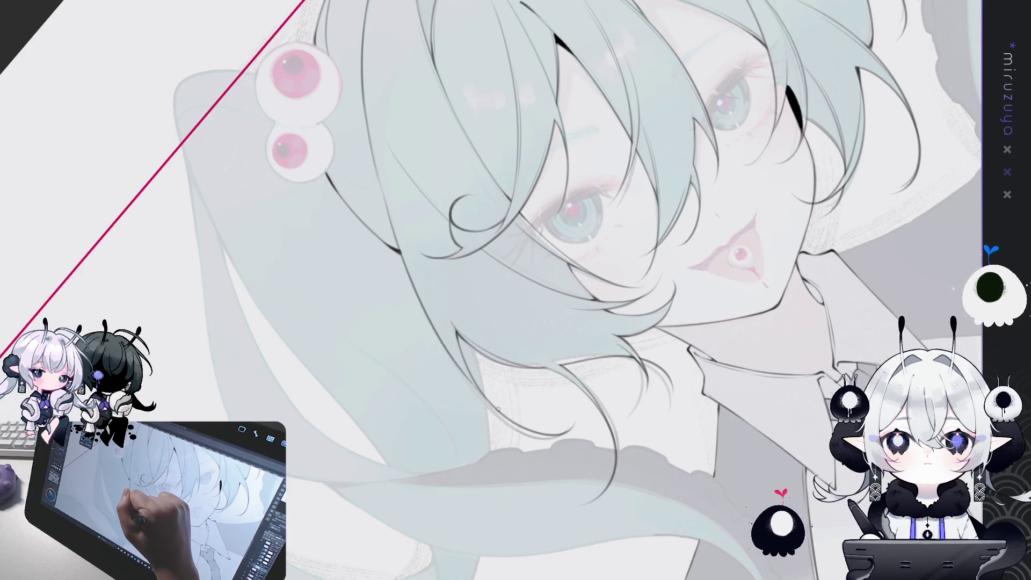
key(ctrl+z)
drag(451, 351, 491, 405)
key(ctrl+z)
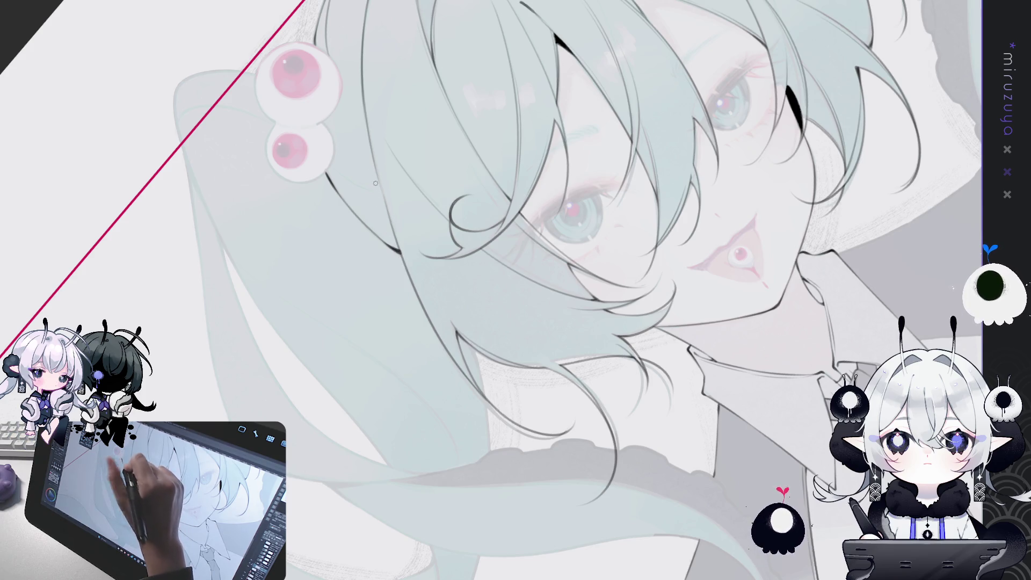
Step: Ink a short hair-edge line, then rotate the view back toward level
drag(396, 242, 413, 279)
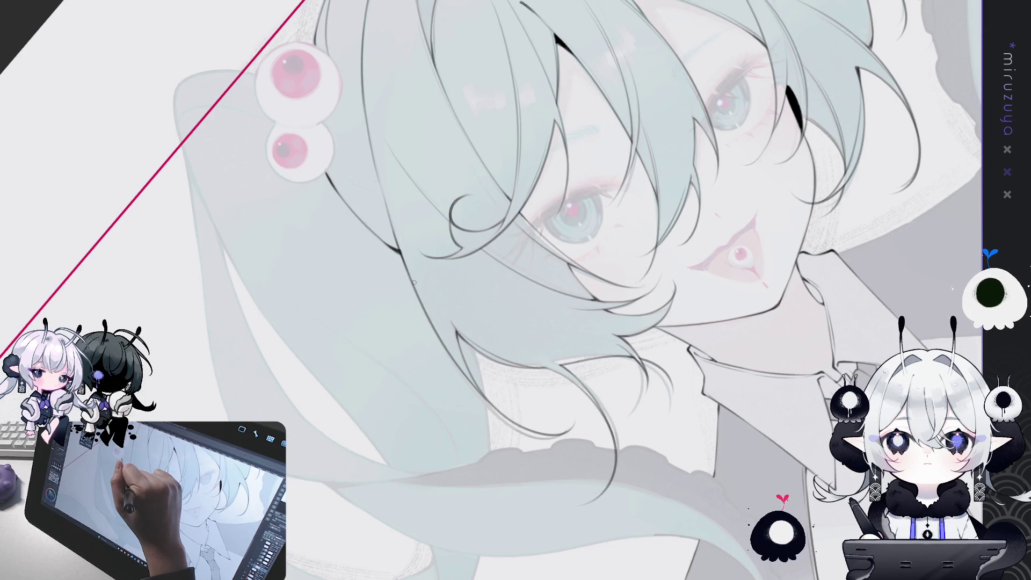
drag(394, 236, 414, 285)
mouse_move(419, 249)
mouse_down()
mouse_move(806, 310)
mouse_move(837, 291)
mouse_up()
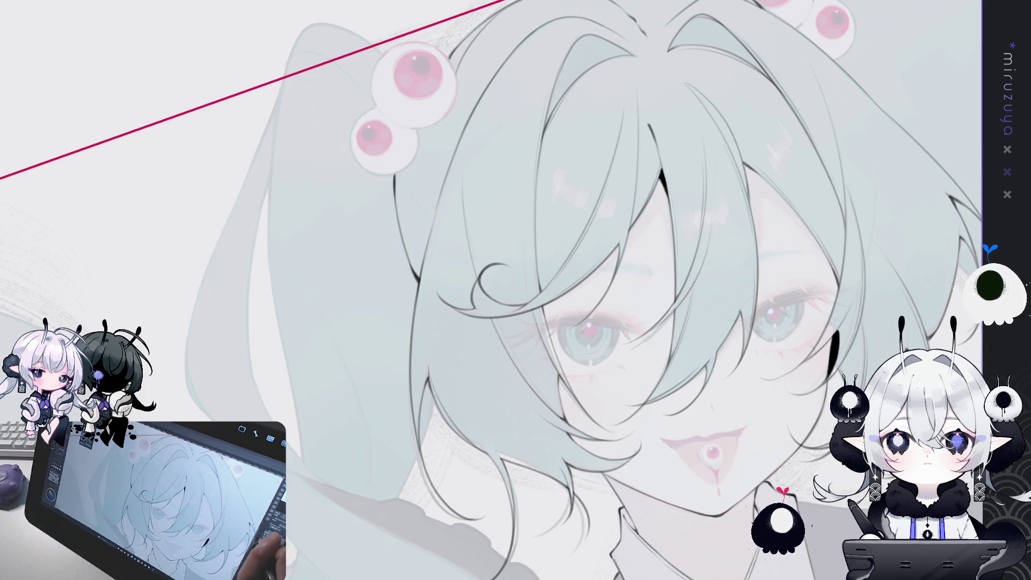
mouse_move(633, 382)
mouse_down()
mouse_move(681, 337)
mouse_move(684, 254)
mouse_move(639, 169)
mouse_up()
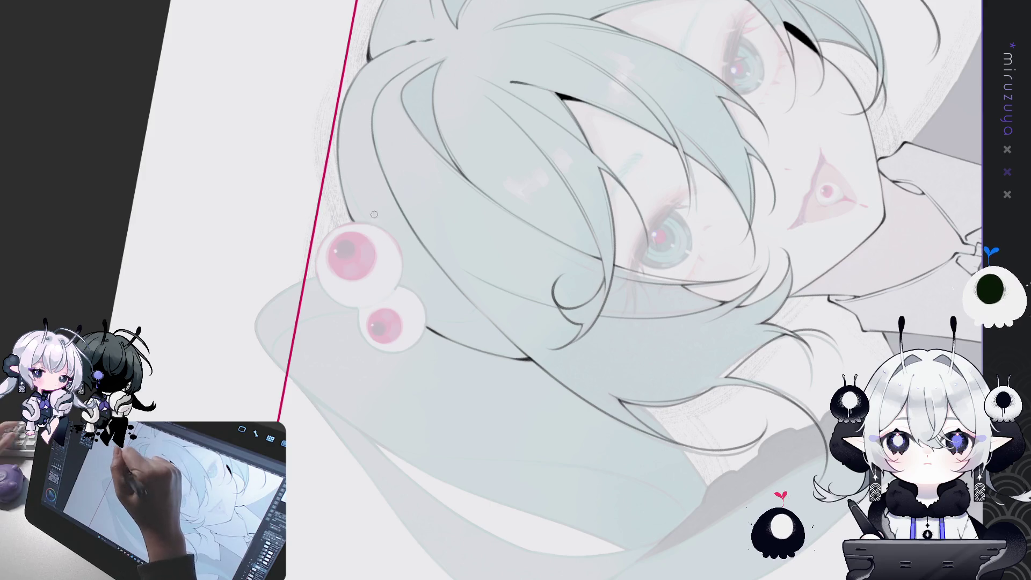
Step: Draw two short hair strokes under the small eyeball ornament, redoing the first one once
mouse_move(770, 173)
mouse_down()
mouse_move(671, 161)
mouse_move(438, 191)
mouse_up()
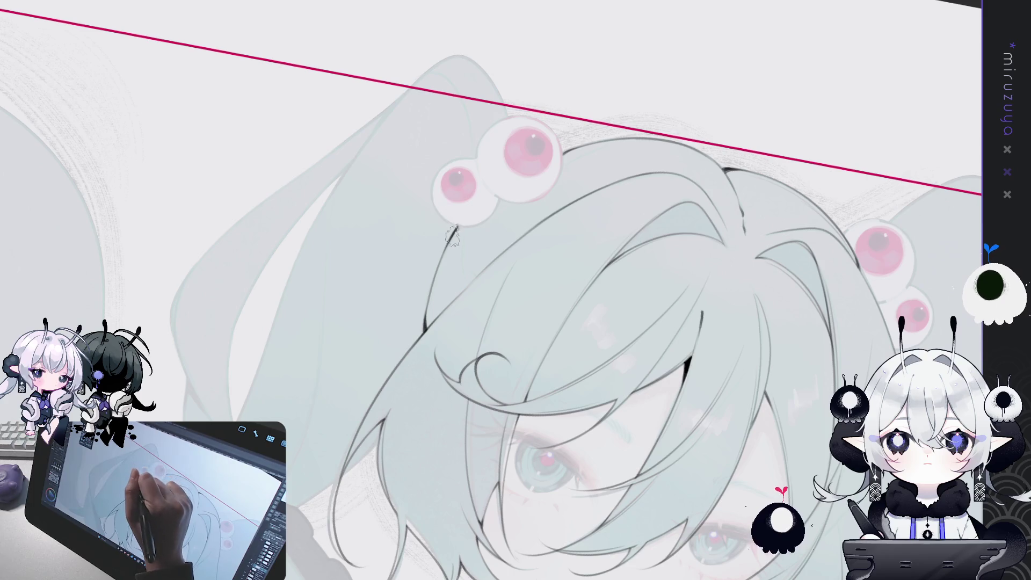
drag(462, 253, 469, 287)
key(ctrl+z)
drag(461, 240, 466, 263)
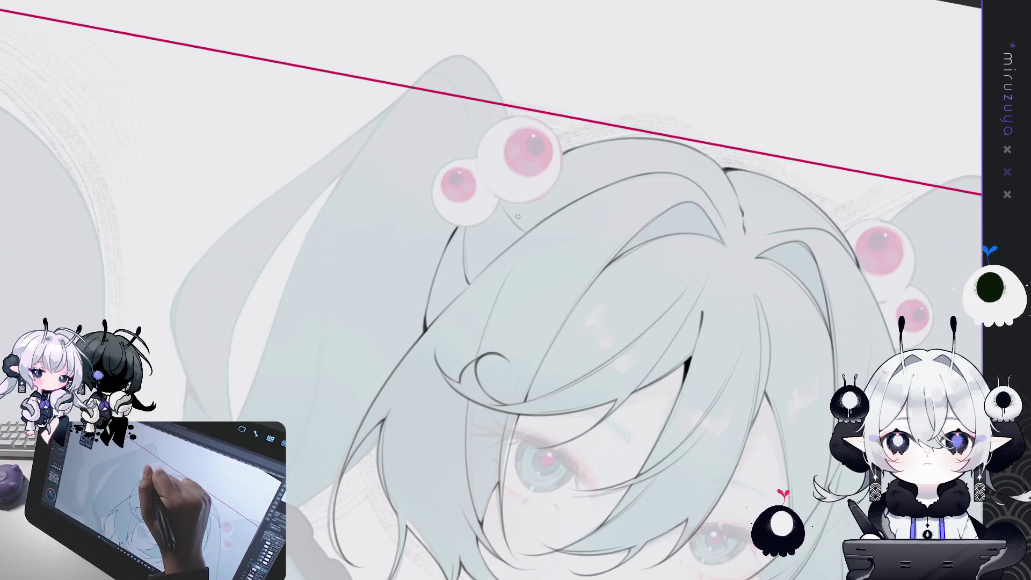
drag(502, 207, 520, 228)
drag(479, 369, 648, 296)
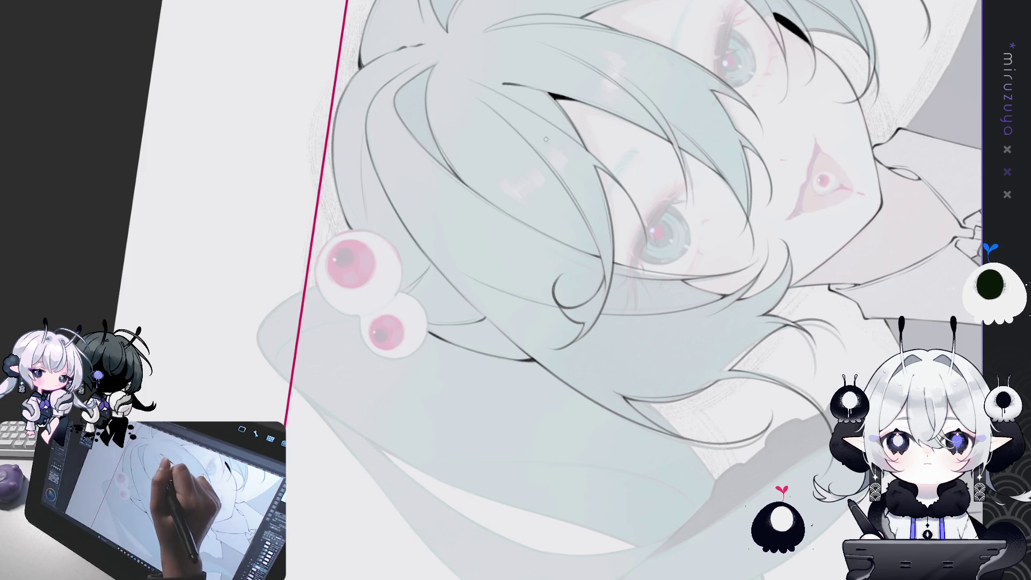
drag(389, 53, 368, 220)
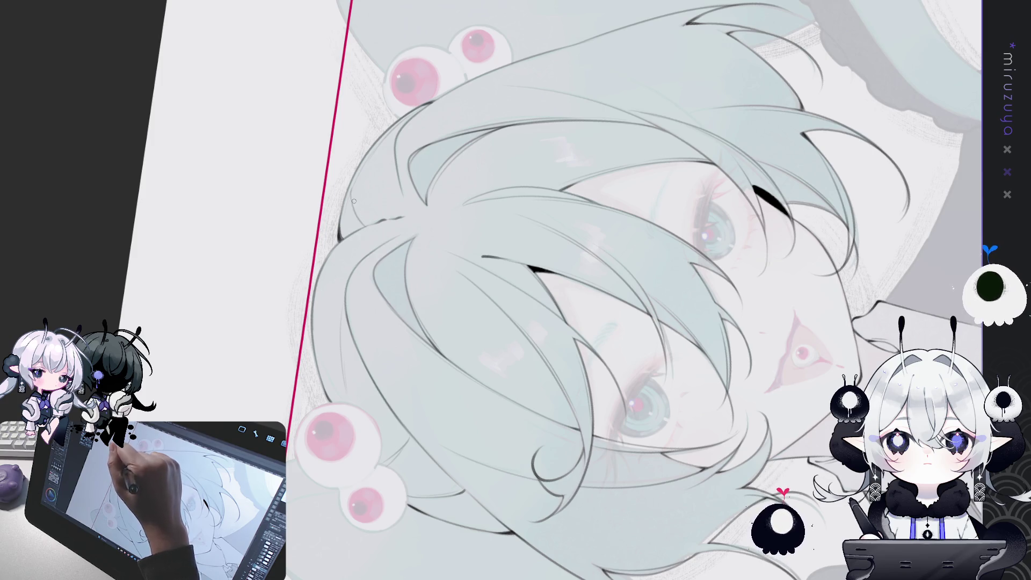
mouse_move(412, 132)
mouse_down()
mouse_move(609, 188)
mouse_move(633, 215)
mouse_move(671, 366)
mouse_up()
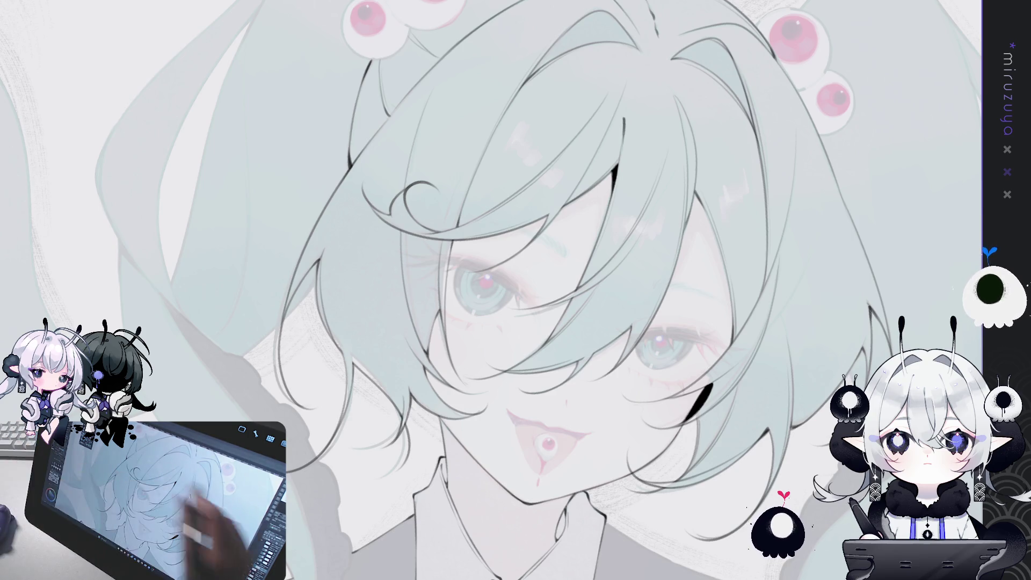
Step: Mirror the canvas and zoom out then back in to frame the whole inked figure
mouse_move(569, 430)
mouse_down()
mouse_move(645, 299)
mouse_move(586, 401)
mouse_up()
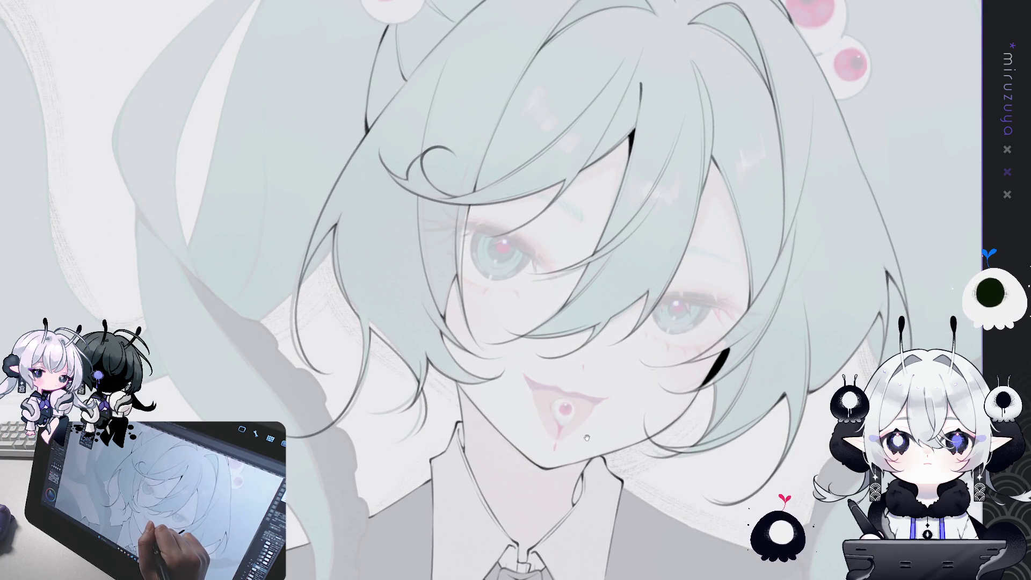
key(h)
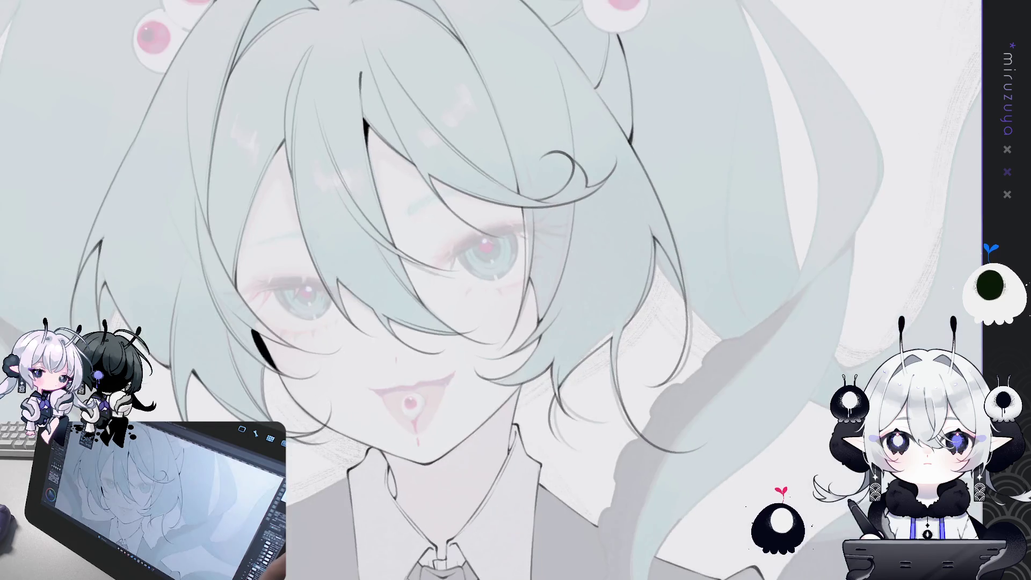
key(ctrl+minus)
key(ctrl+plus)
drag(795, 306, 805, 293)
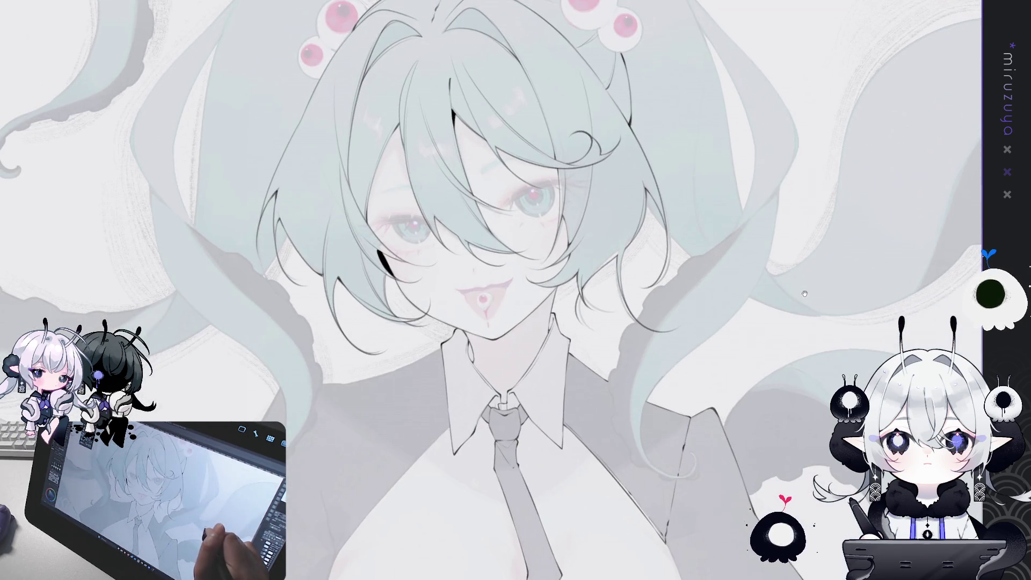
key(ctrl+plus)
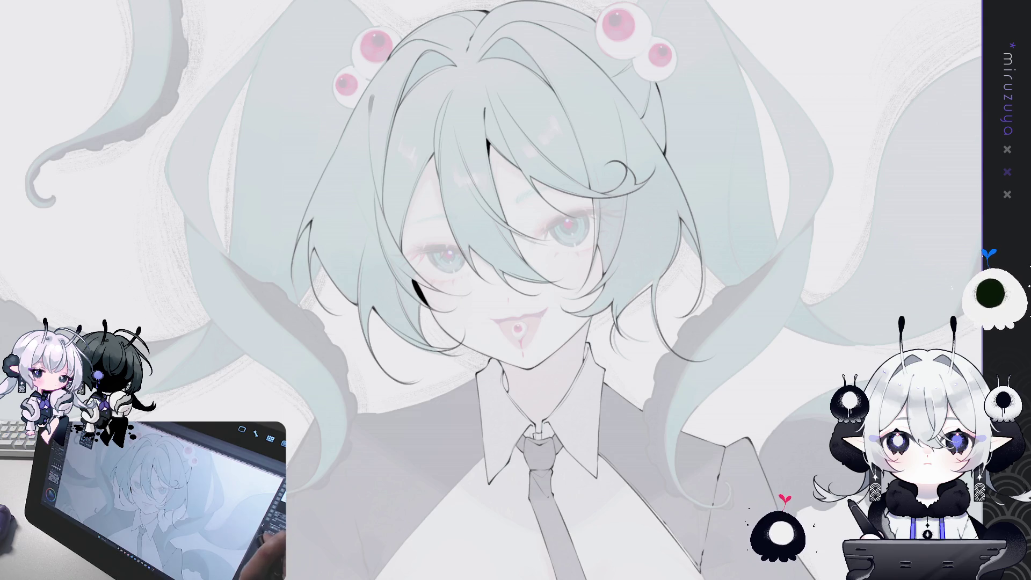
Step: Pan past the tie and clips to the right twin tail and ink its outer and inner outline
drag(718, 415, 742, 270)
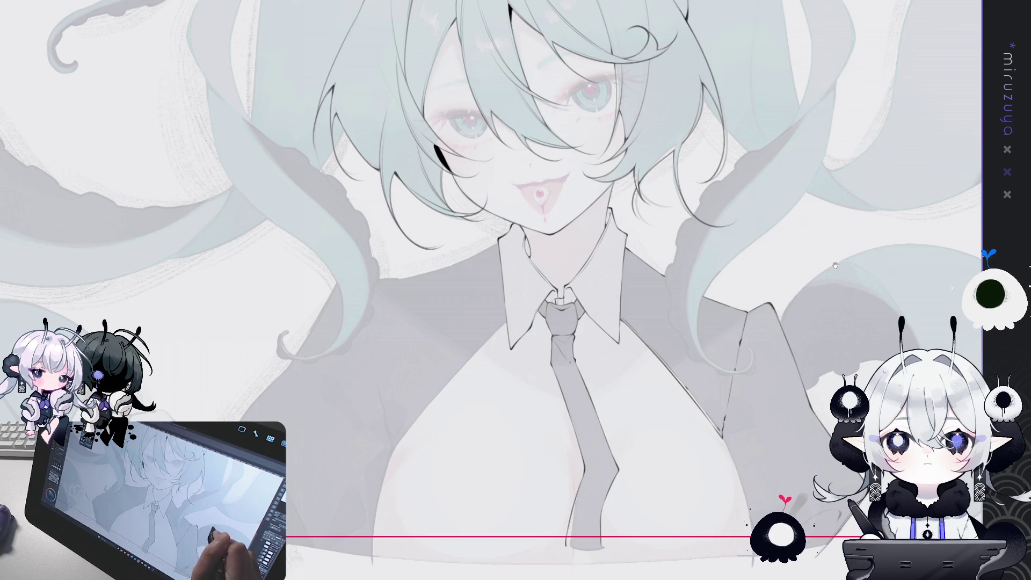
drag(836, 248, 734, 355)
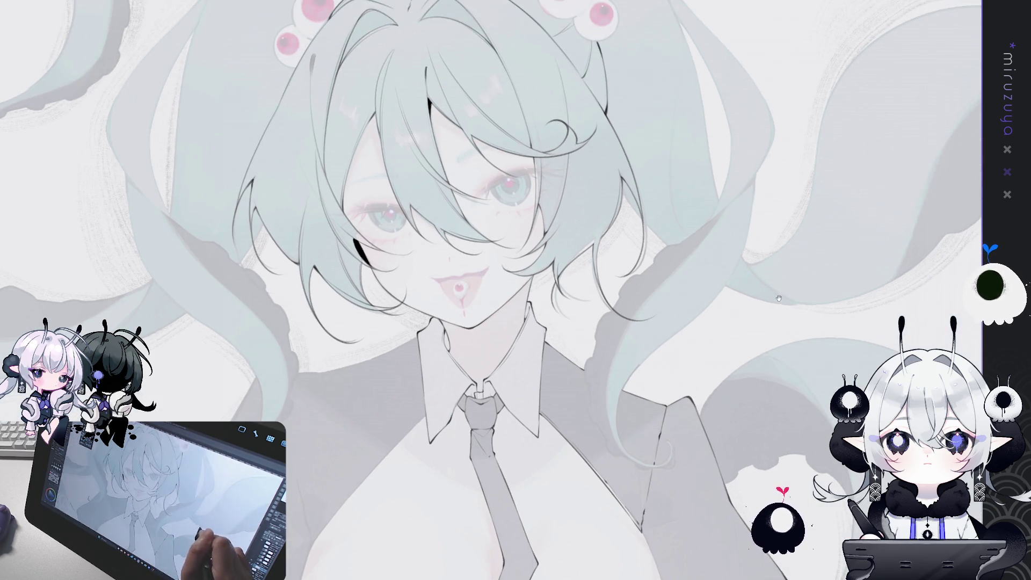
drag(782, 305, 760, 368)
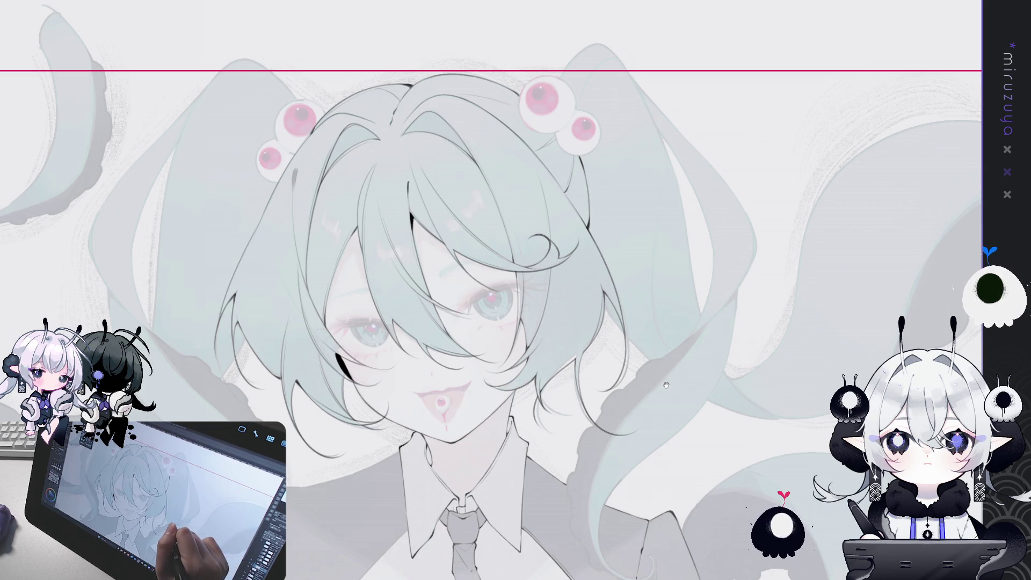
drag(701, 354, 596, 357)
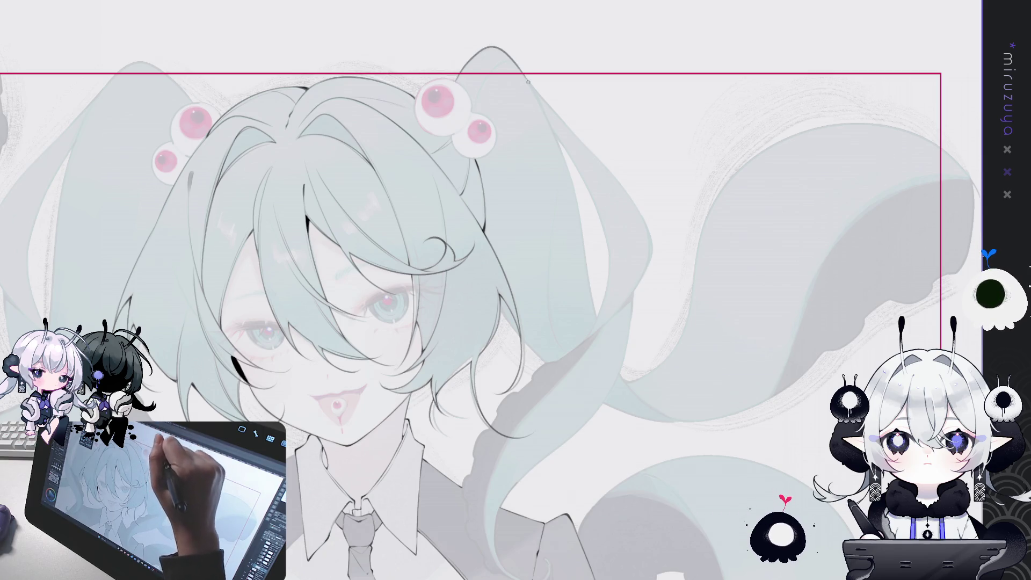
drag(531, 85, 556, 137)
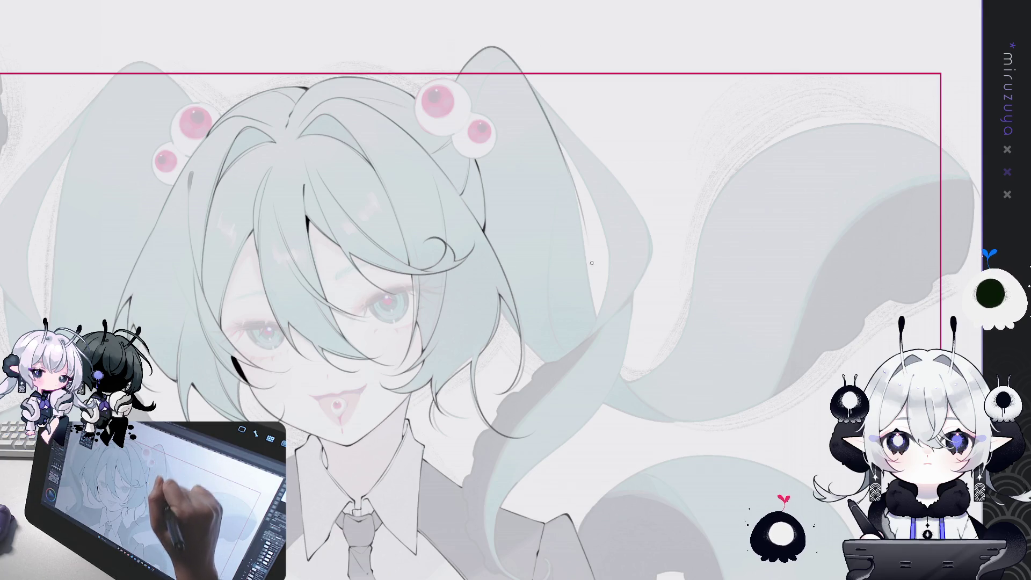
drag(586, 272, 596, 325)
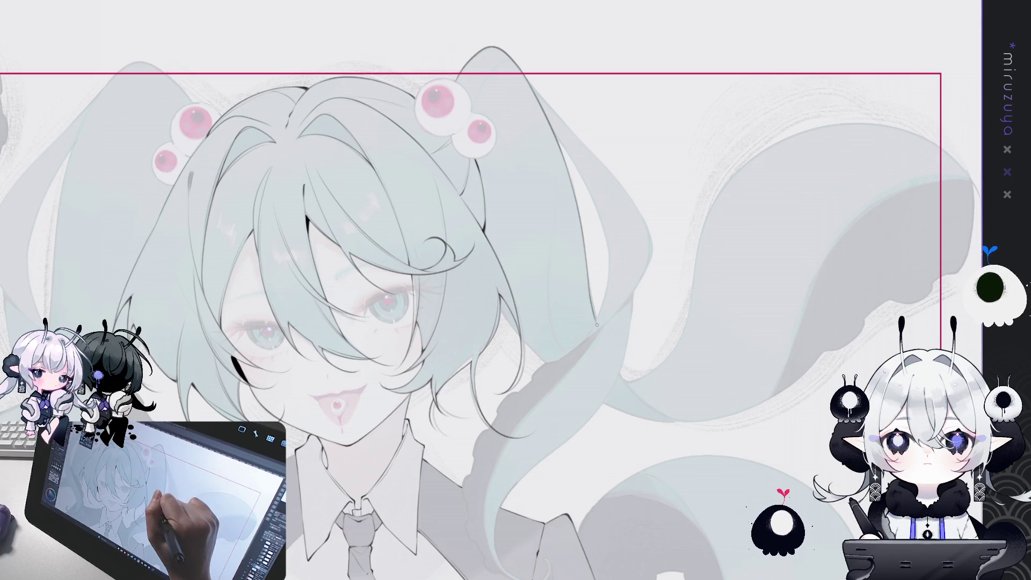
drag(586, 254, 598, 318)
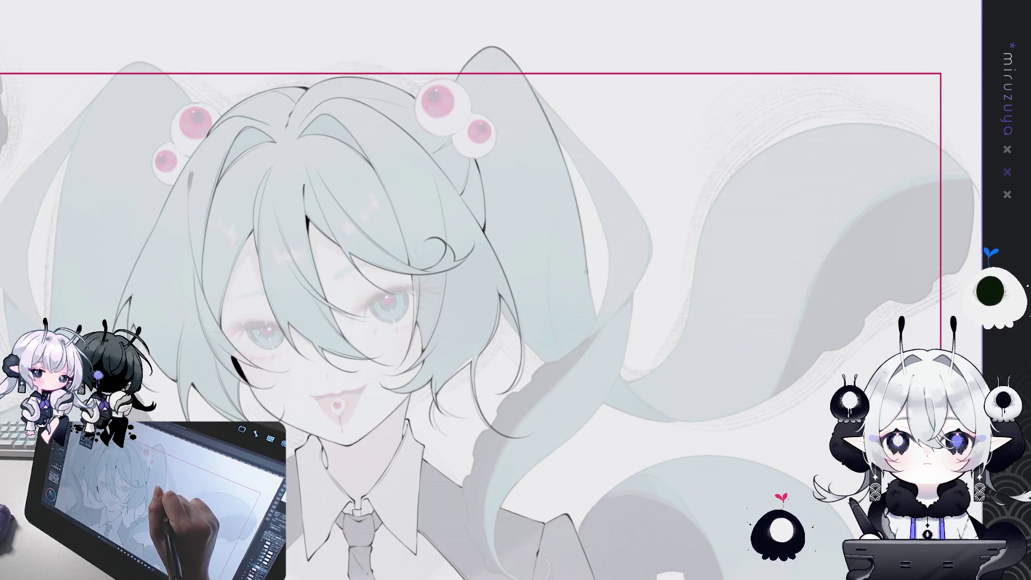
drag(584, 270, 445, 115)
mouse_move(698, 134)
mouse_down()
mouse_move(786, 181)
mouse_move(752, 136)
mouse_up()
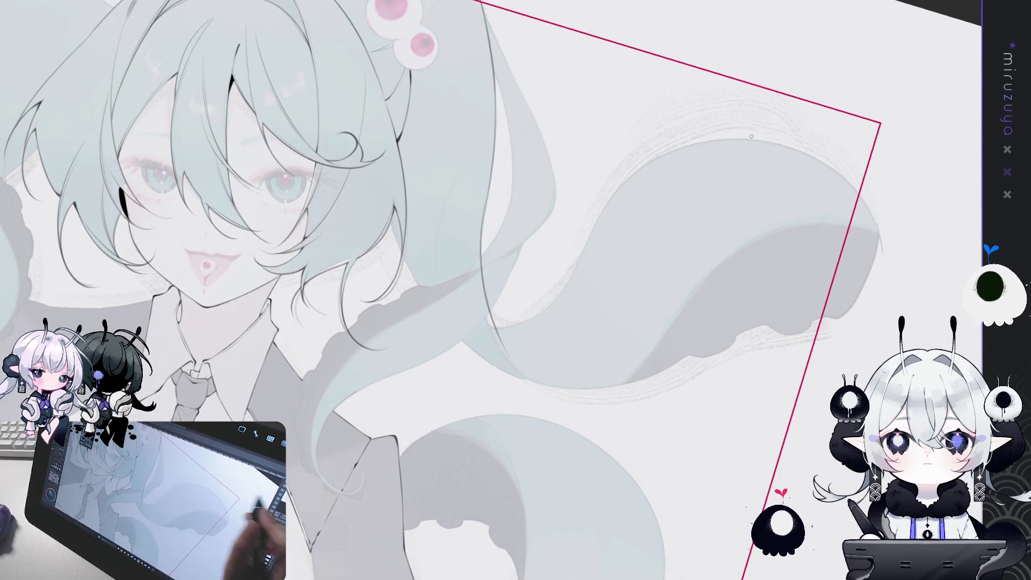
mouse_move(505, 360)
mouse_down()
mouse_move(488, 204)
mouse_move(529, 378)
mouse_up()
Step: Redraw the long twin-tail edge line several times until it runs further down the tail
key(ctrl+z)
key(ctrl+z)
mouse_move(481, 217)
mouse_down()
mouse_move(483, 263)
mouse_move(524, 378)
mouse_up()
key(ctrl+z)
drag(485, 206, 527, 378)
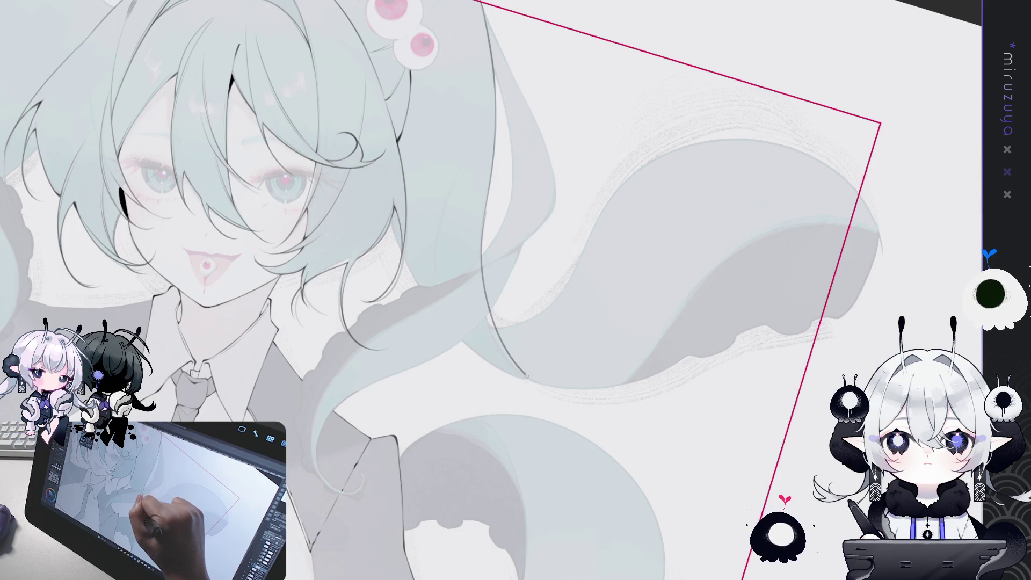
key(ctrl+z)
drag(479, 237, 575, 388)
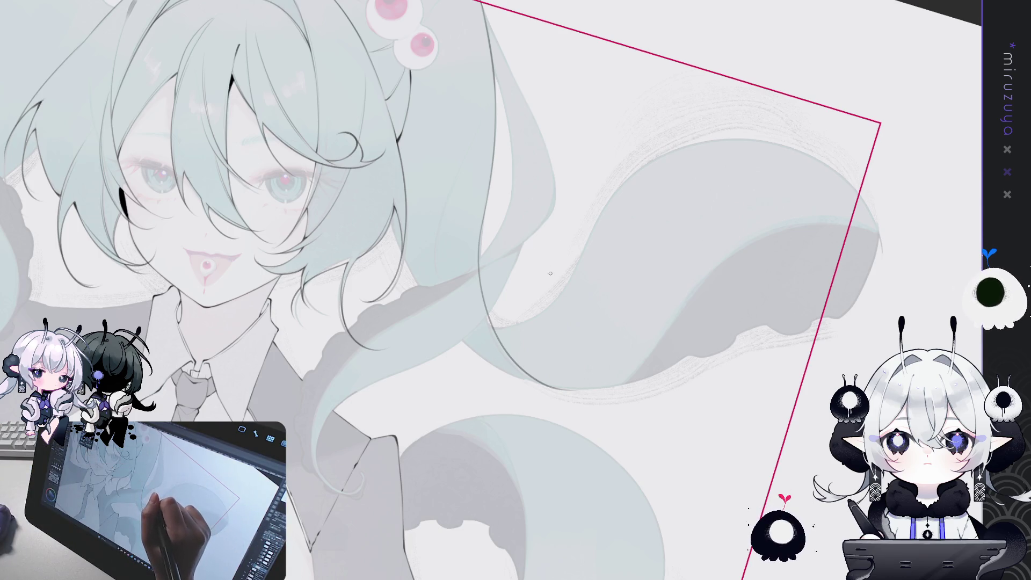
drag(679, 240, 637, 225)
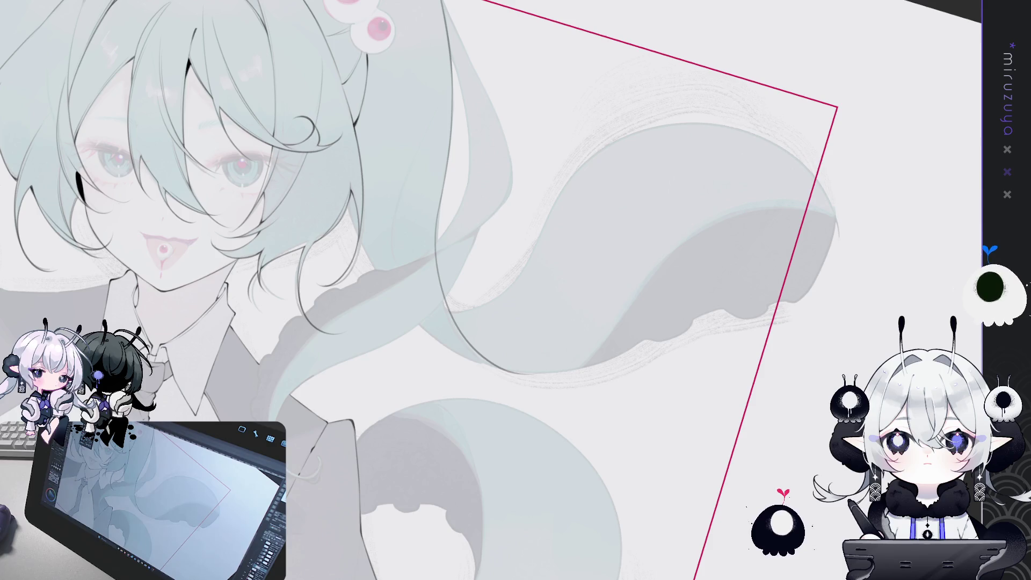
mouse_move(604, 288)
mouse_down()
mouse_move(630, 357)
mouse_move(647, 315)
mouse_up()
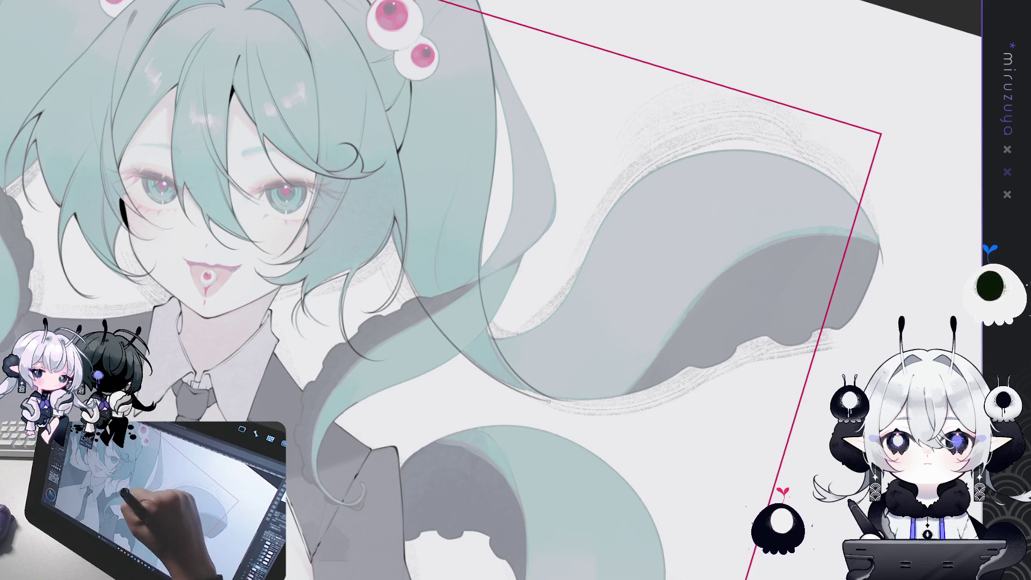
Step: Ink the long curved twin-tail line, retrying it twice, and add the edge near the tail's middle
drag(398, 241, 553, 385)
key(ctrl+z)
drag(398, 230, 461, 353)
key(ctrl+z)
drag(395, 228, 551, 391)
drag(513, 269, 477, 241)
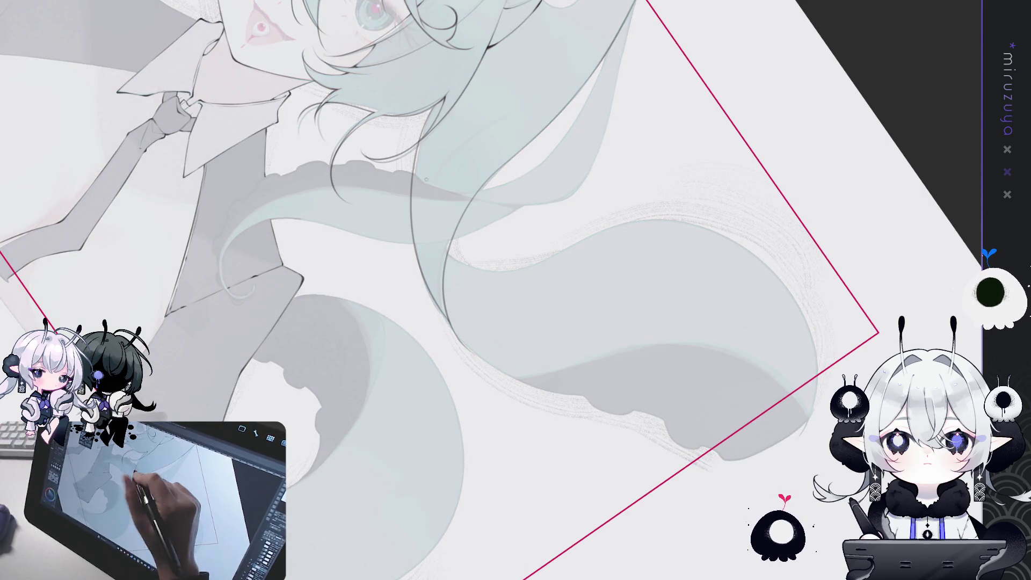
drag(446, 304, 468, 348)
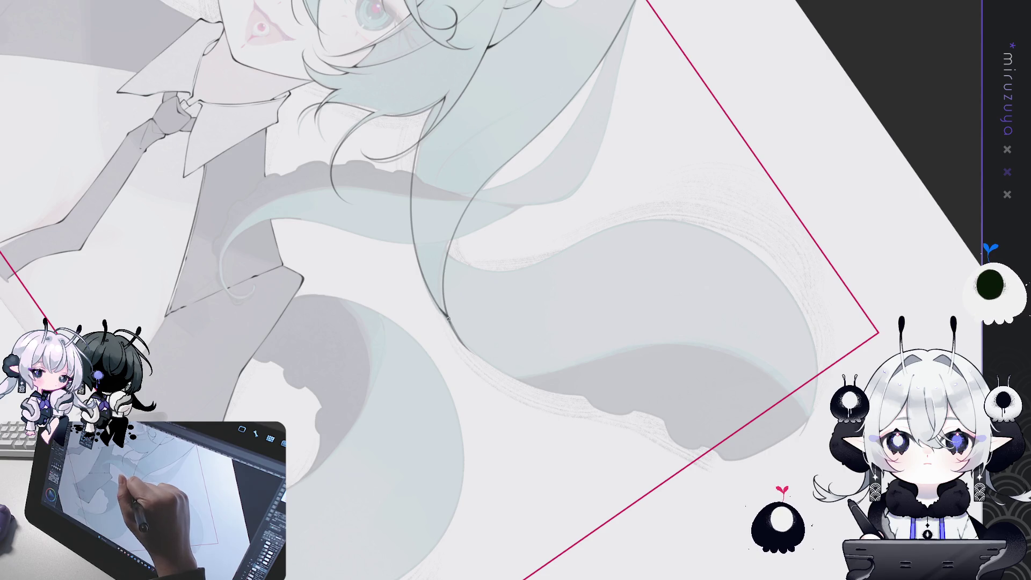
mouse_move(628, 402)
mouse_down()
mouse_move(535, 163)
mouse_move(551, 300)
mouse_up()
Step: Redraw the tail's lower edge line until clean in one stroke, then redo a short edge segment
key(ctrl+z)
drag(536, 164, 558, 293)
key(ctrl+z)
drag(532, 159, 559, 296)
key(ctrl+z)
drag(536, 162, 558, 272)
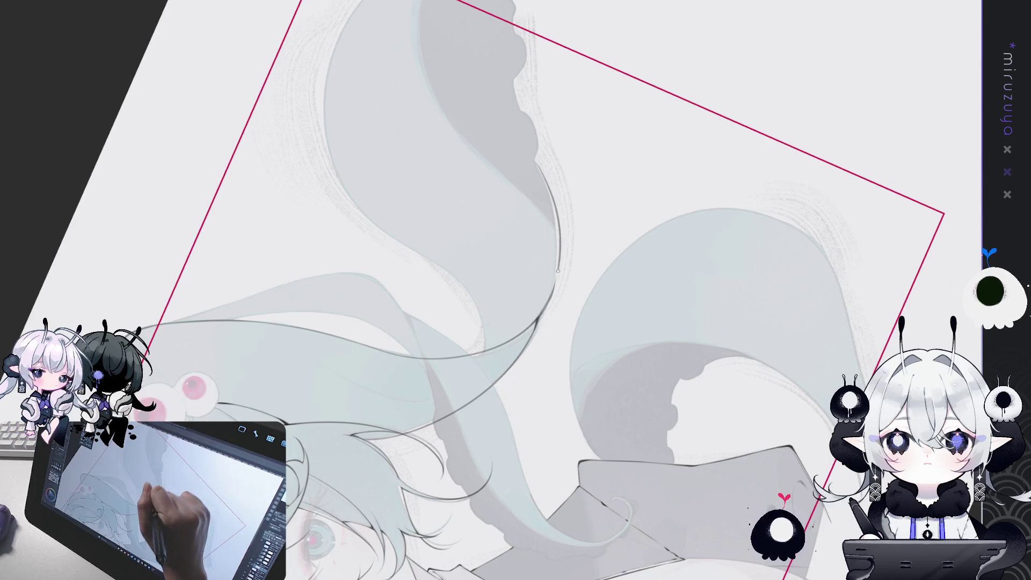
drag(536, 164, 554, 274)
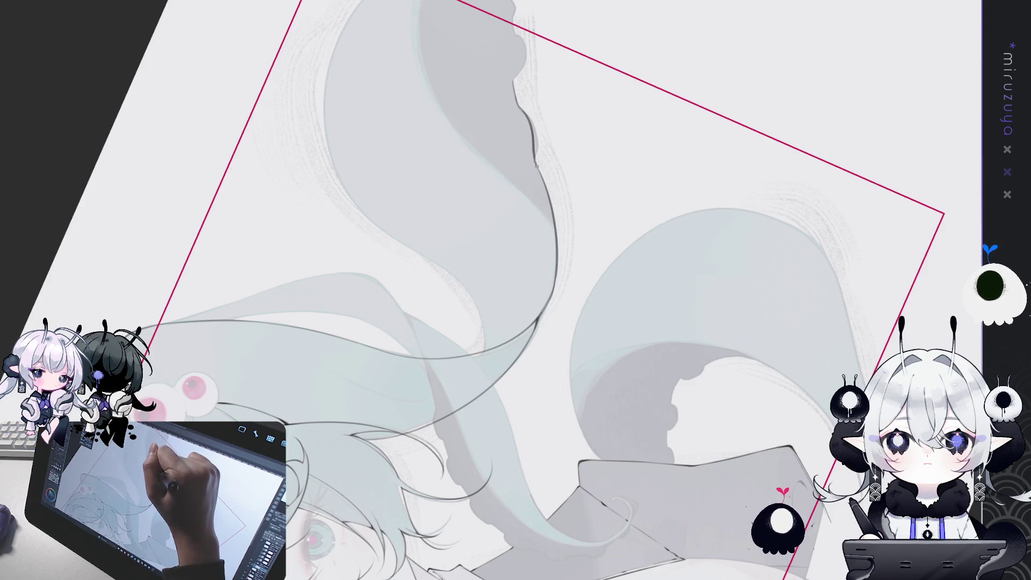
drag(534, 146, 596, 180)
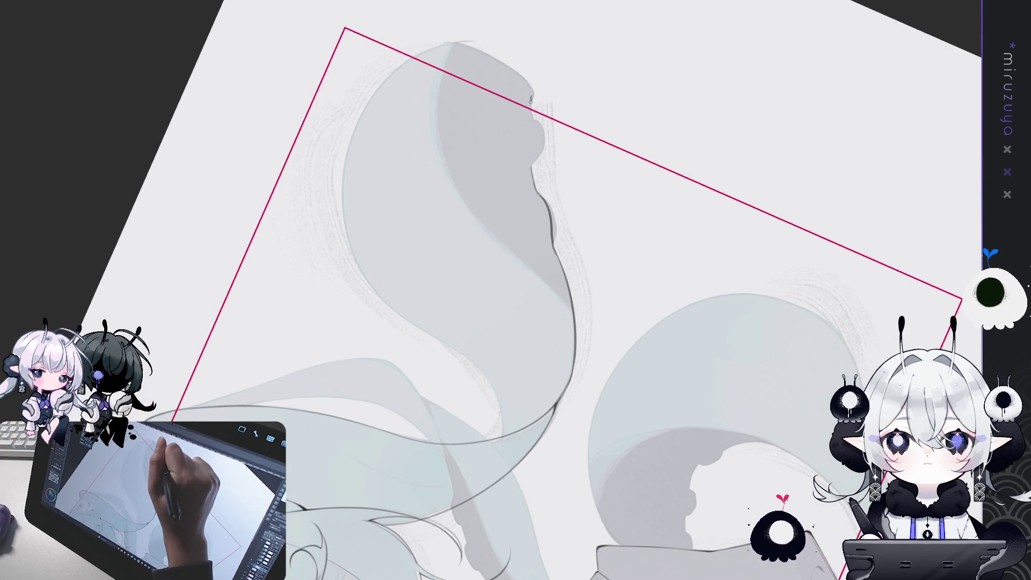
key(ctrl+z)
drag(536, 124, 539, 156)
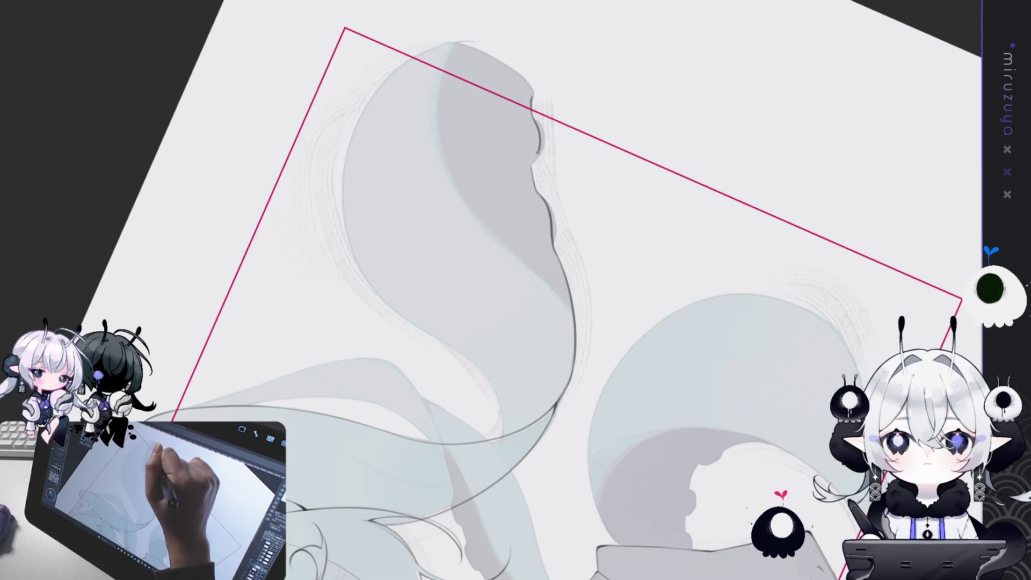
drag(561, 114, 483, 148)
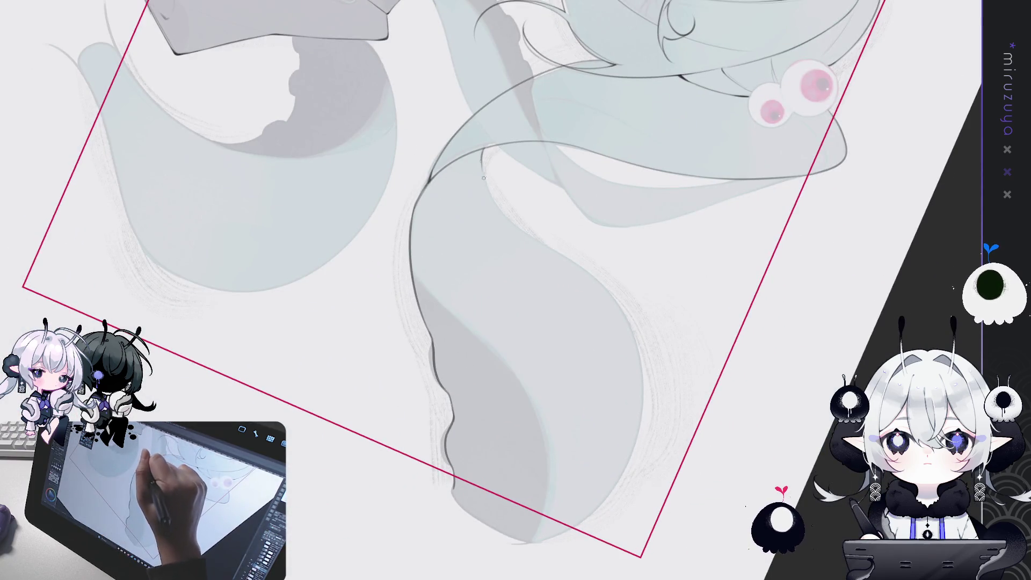
Step: Try and discard outline strokes on the hair lock's edge, then rotate and zoom onto its lower end
drag(486, 147, 482, 168)
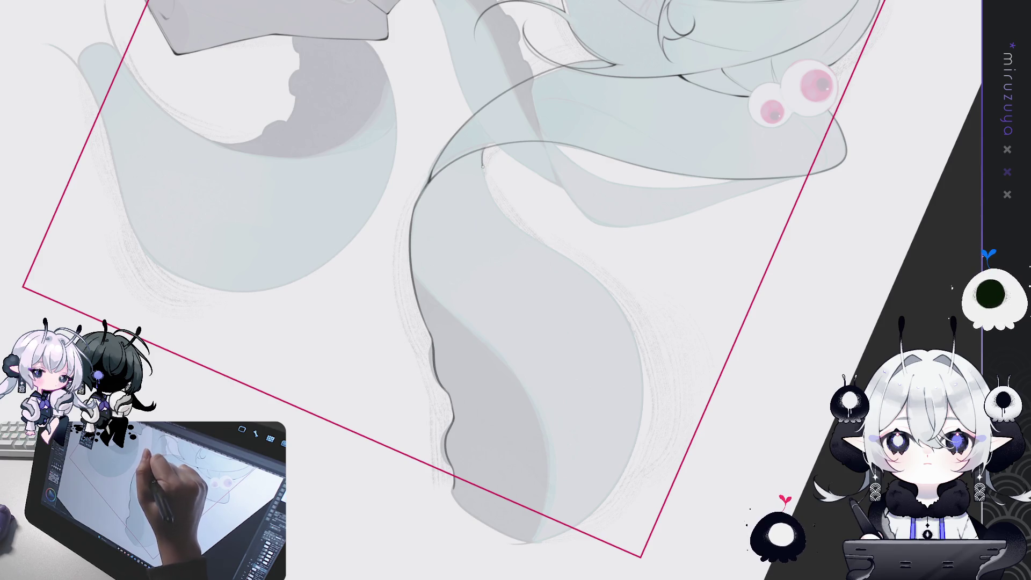
key(ctrl+z)
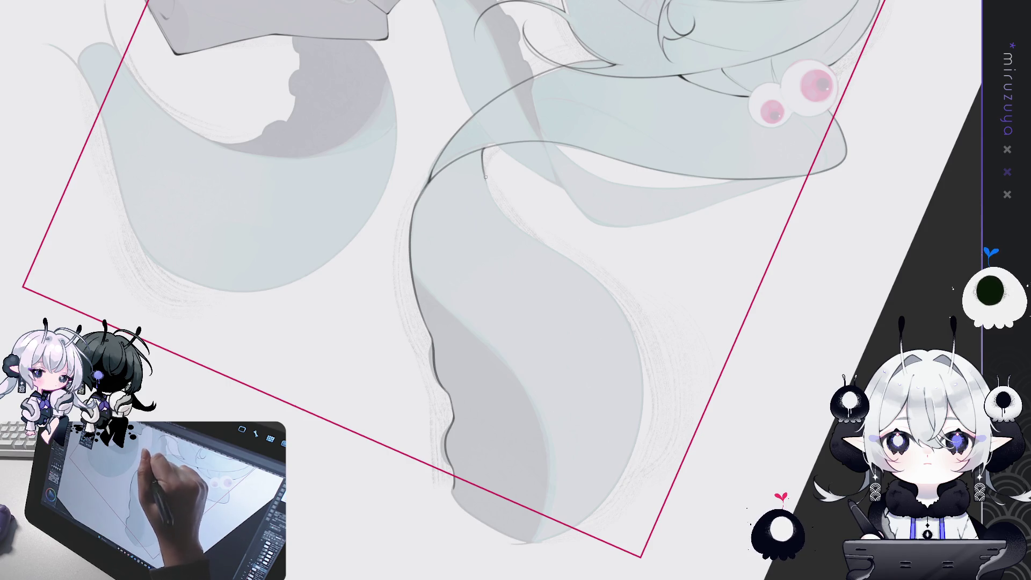
drag(485, 166, 515, 228)
key(ctrl+z)
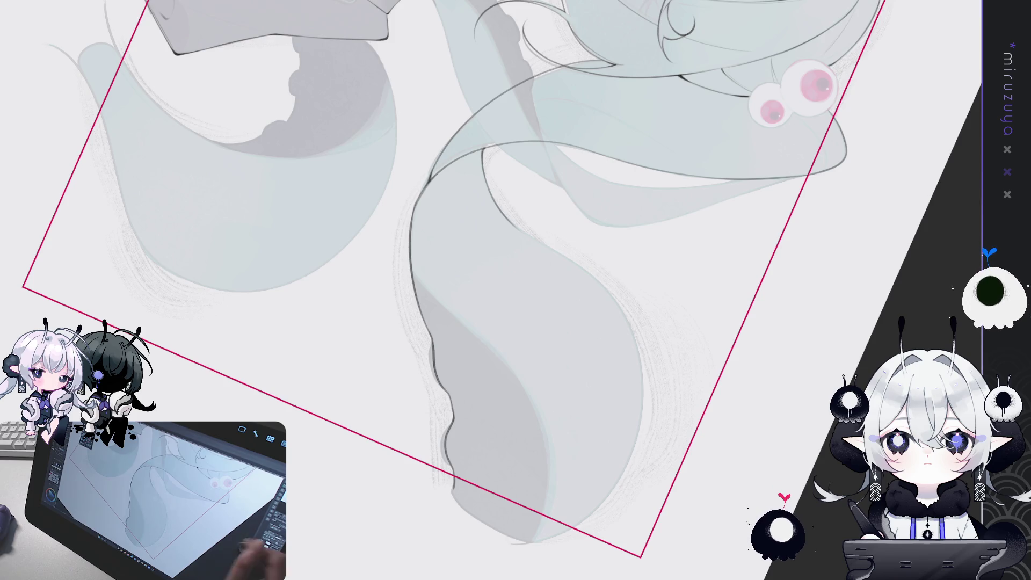
drag(767, 389, 769, 469)
key(minus)
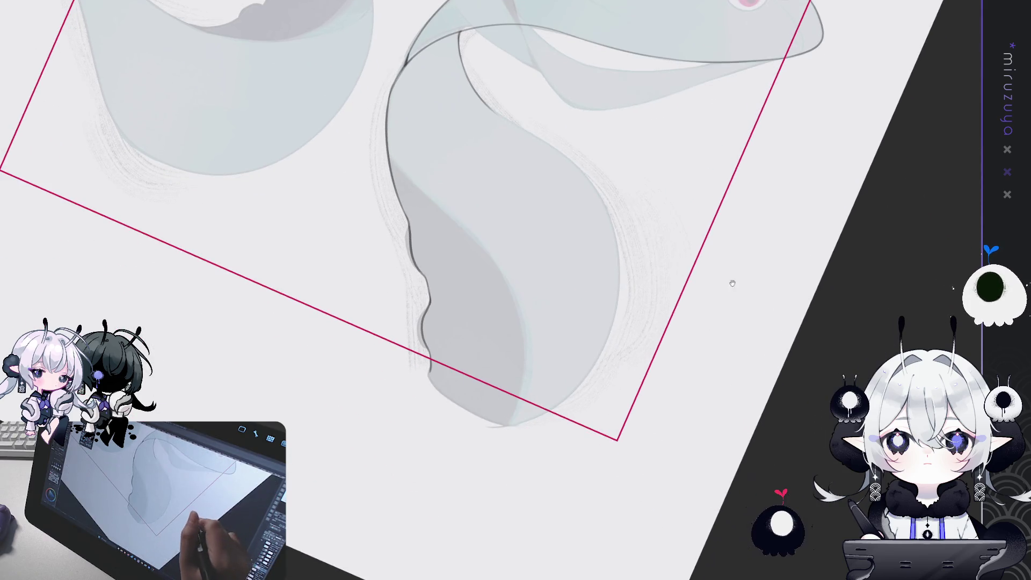
key(ctrl+plus)
key(ctrl+plus)
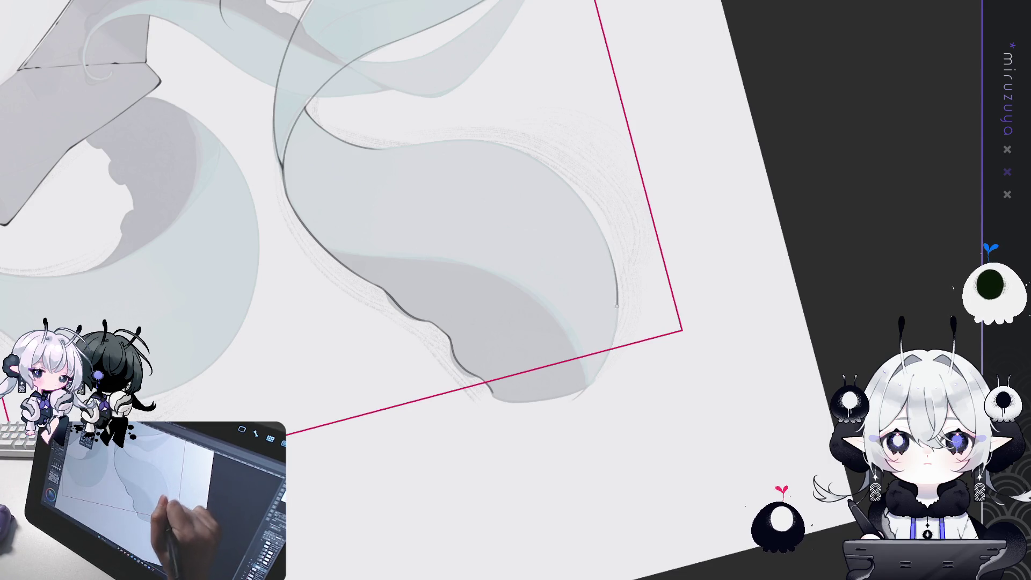
Step: Ink the lock's right-edge outline around the tip, redrawing it until it lands in one pass
drag(602, 234, 586, 395)
mouse_move(626, 291)
mouse_down()
mouse_move(751, 350)
mouse_move(672, 368)
mouse_move(542, 314)
mouse_up()
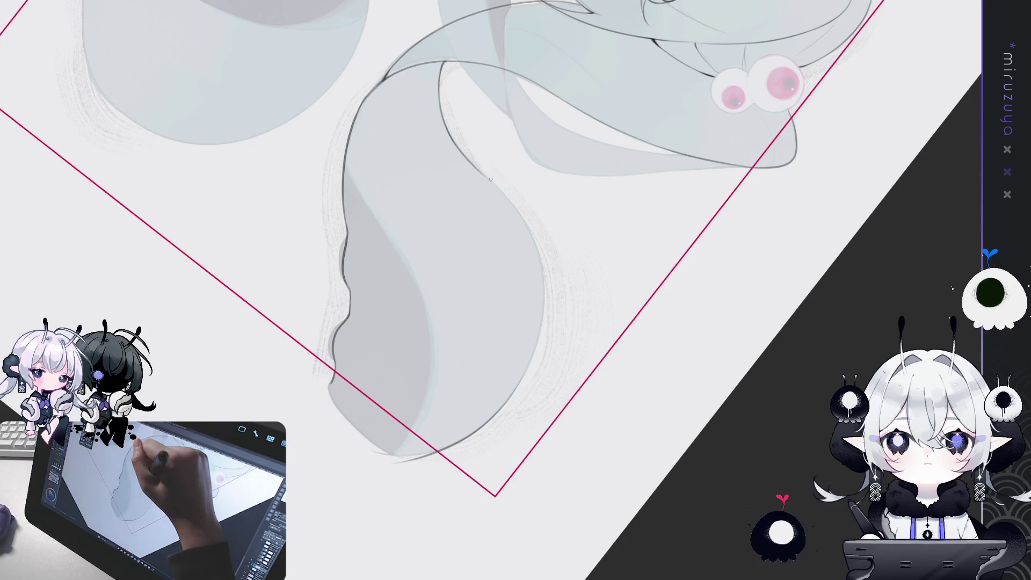
mouse_move(449, 132)
mouse_down()
mouse_move(530, 242)
mouse_move(527, 329)
mouse_up()
key(ctrl+z)
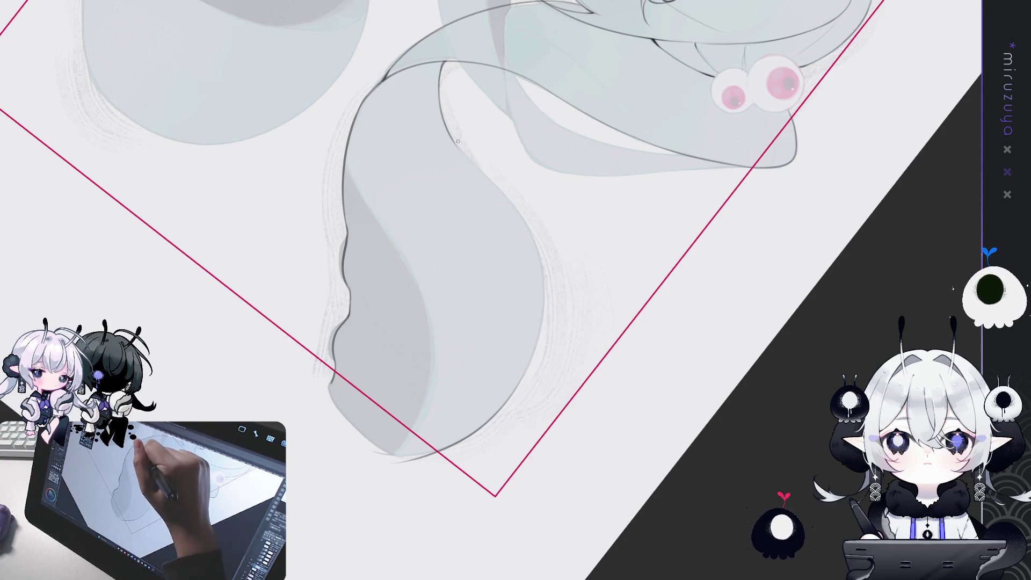
drag(486, 176, 502, 402)
key(ctrl+z)
mouse_move(459, 148)
mouse_down()
mouse_move(534, 271)
mouse_move(518, 370)
mouse_up()
key(ctrl+z)
mouse_move(459, 147)
mouse_down()
mouse_move(473, 169)
mouse_move(510, 405)
mouse_up()
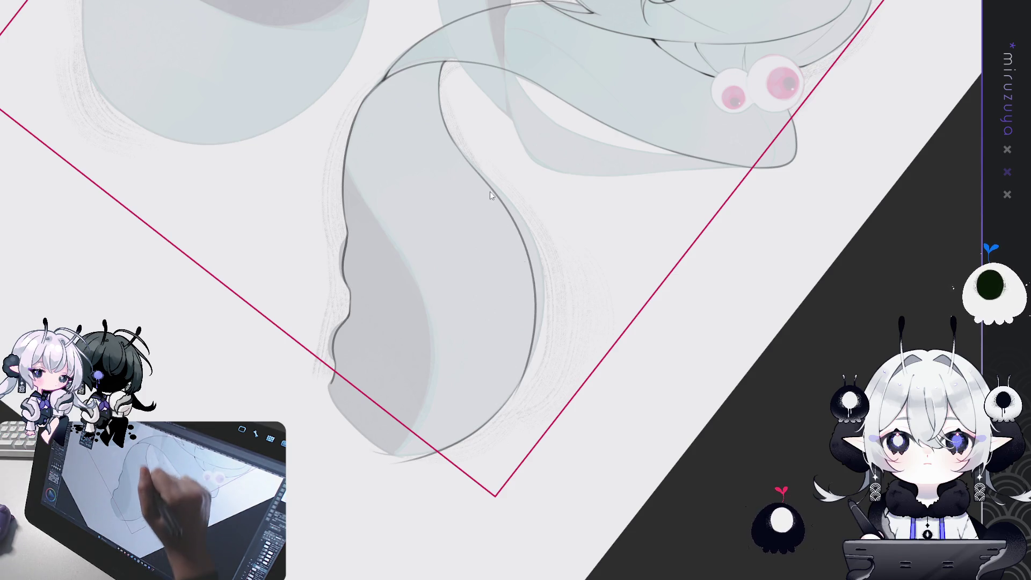
key(ctrl+z)
mouse_move(456, 144)
mouse_down()
mouse_move(481, 173)
mouse_move(527, 367)
mouse_up()
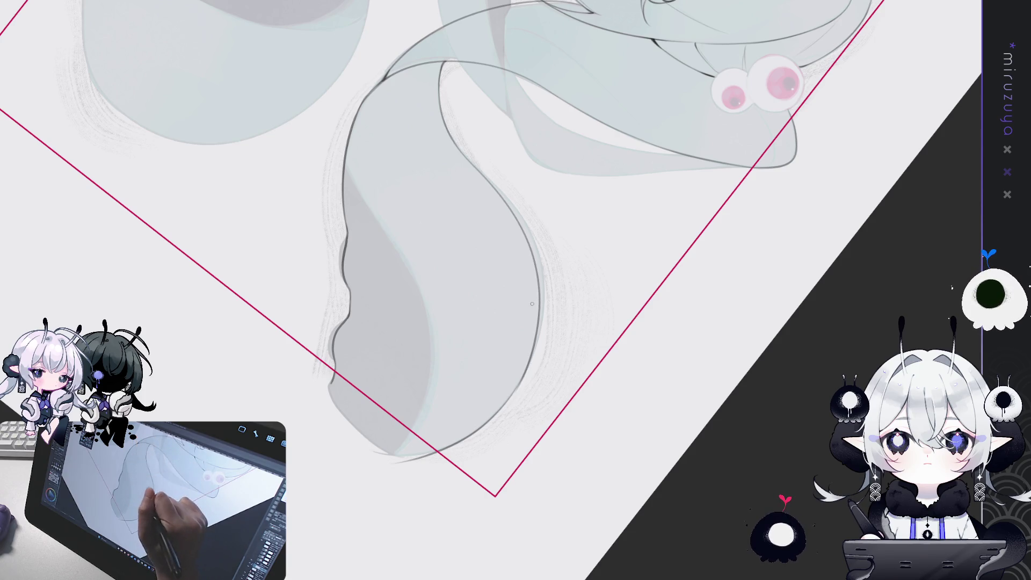
drag(493, 453, 578, 314)
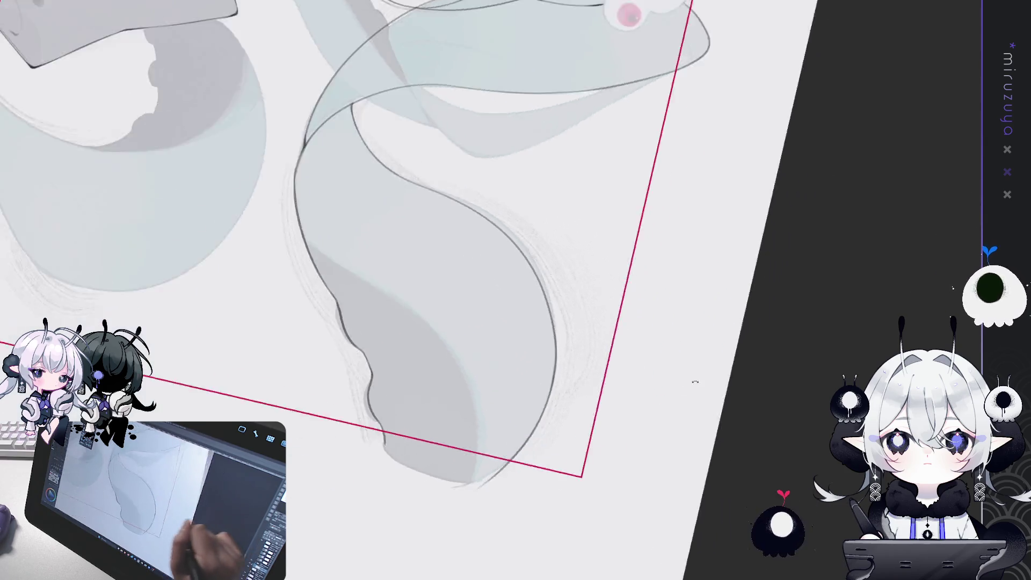
Step: On the rotated canvas, re-ink the upper hair outline darker in two strokes after undoing retries
drag(586, 334, 512, 111)
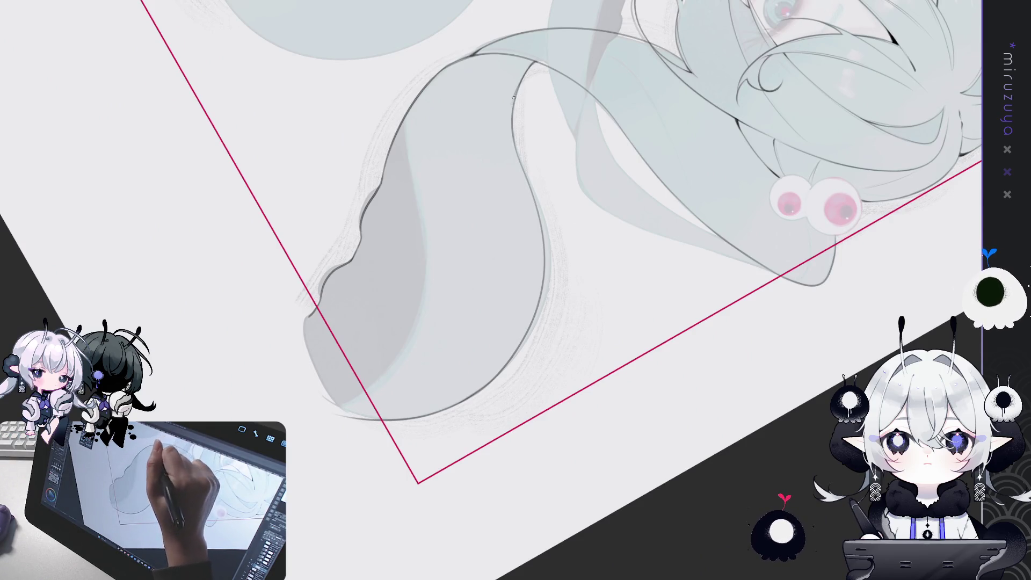
key(ctrl+z)
mouse_move(525, 72)
mouse_down()
mouse_move(513, 116)
mouse_move(523, 185)
mouse_up()
key(ctrl+z)
drag(522, 77, 516, 172)
key(ctrl+z)
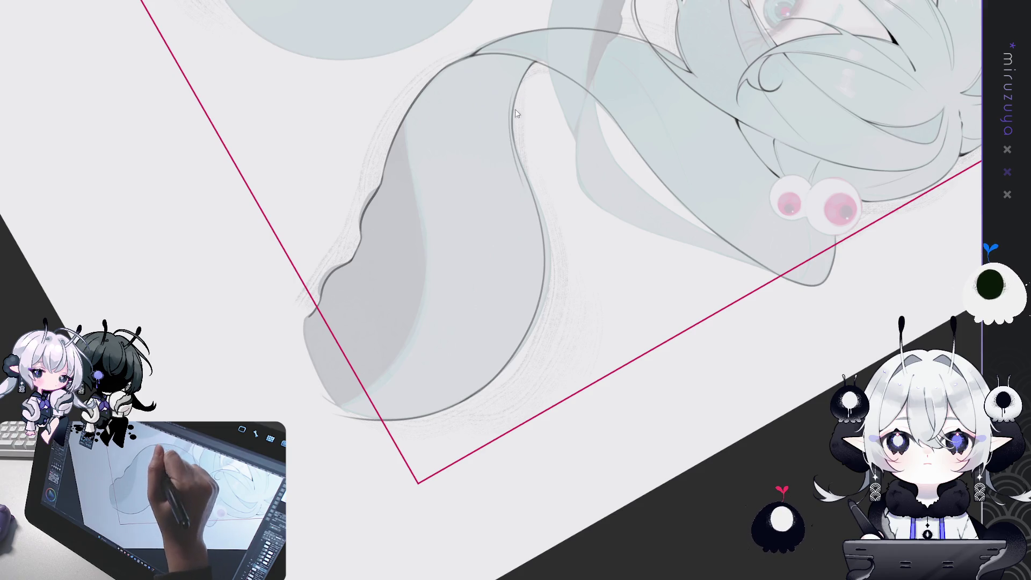
drag(512, 105, 520, 172)
drag(535, 214, 541, 266)
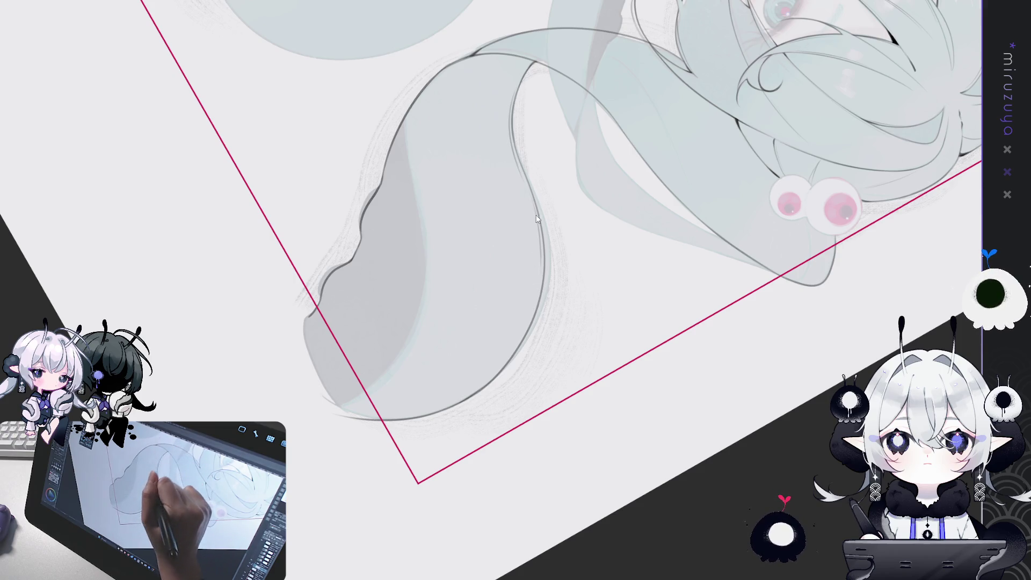
mouse_move(484, 406)
mouse_down()
mouse_move(635, 403)
mouse_move(662, 369)
mouse_move(628, 380)
mouse_up()
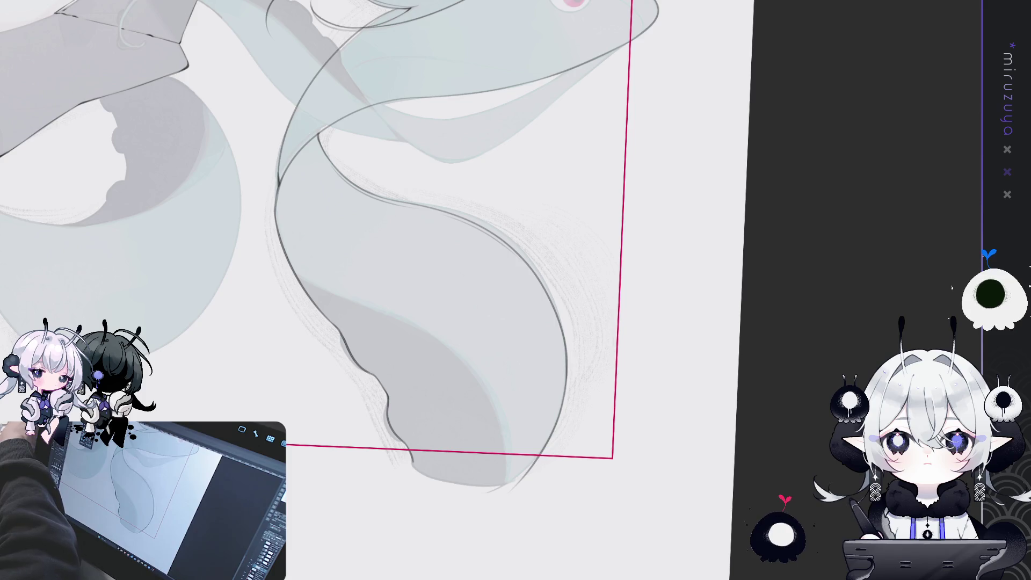
Step: Ink a thin line along the right twintail's upper edge to its curling tip
drag(743, 401, 742, 329)
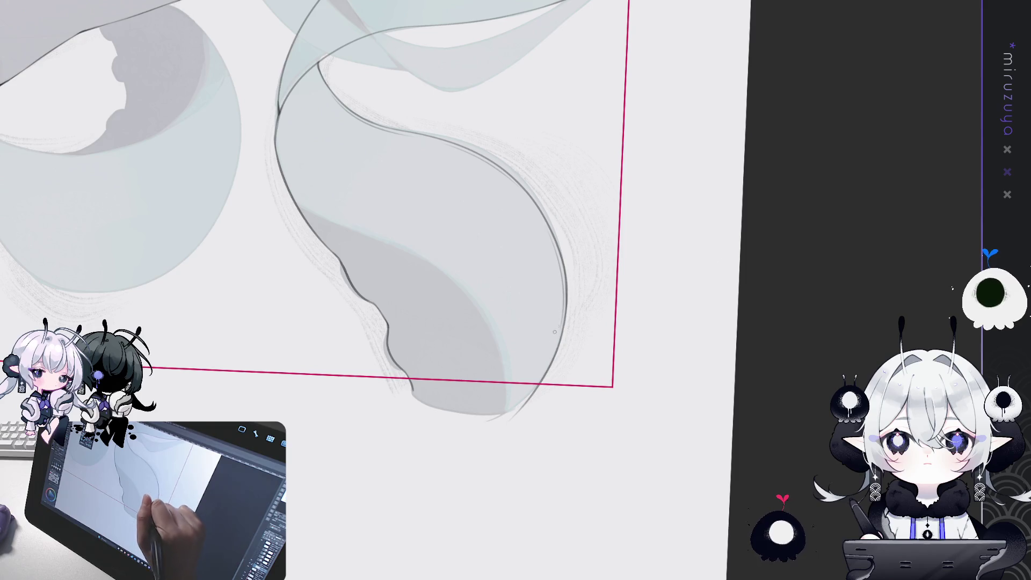
drag(575, 317, 604, 320)
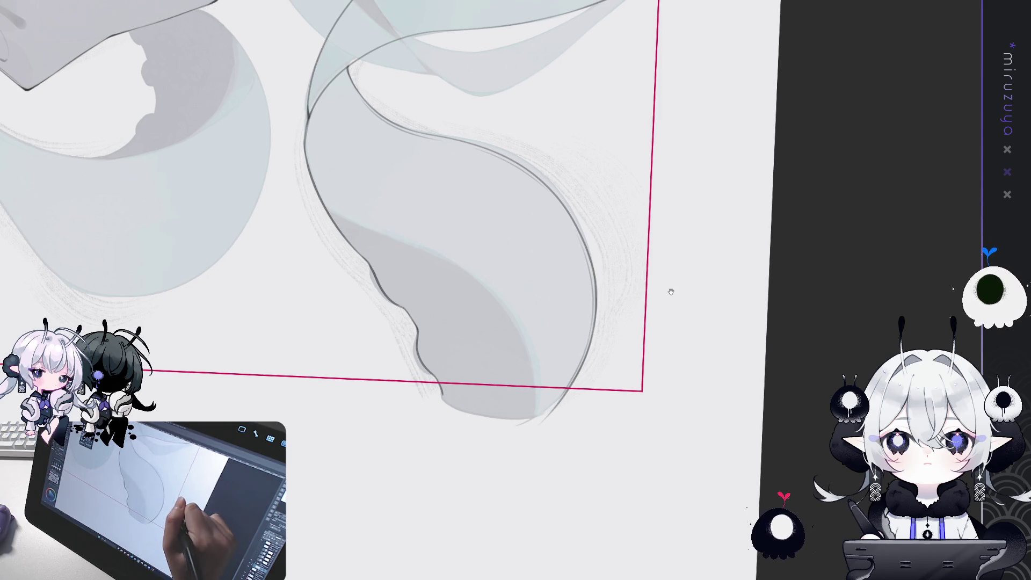
mouse_move(542, 294)
mouse_down()
mouse_move(530, 516)
mouse_move(756, 286)
mouse_up()
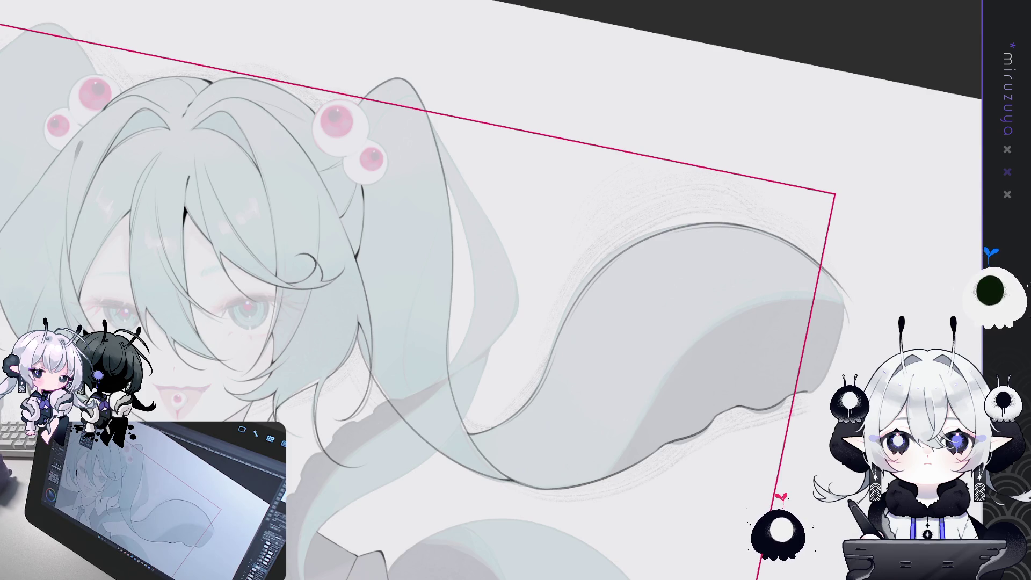
mouse_move(665, 375)
mouse_down()
mouse_move(783, 230)
mouse_move(788, 377)
mouse_up()
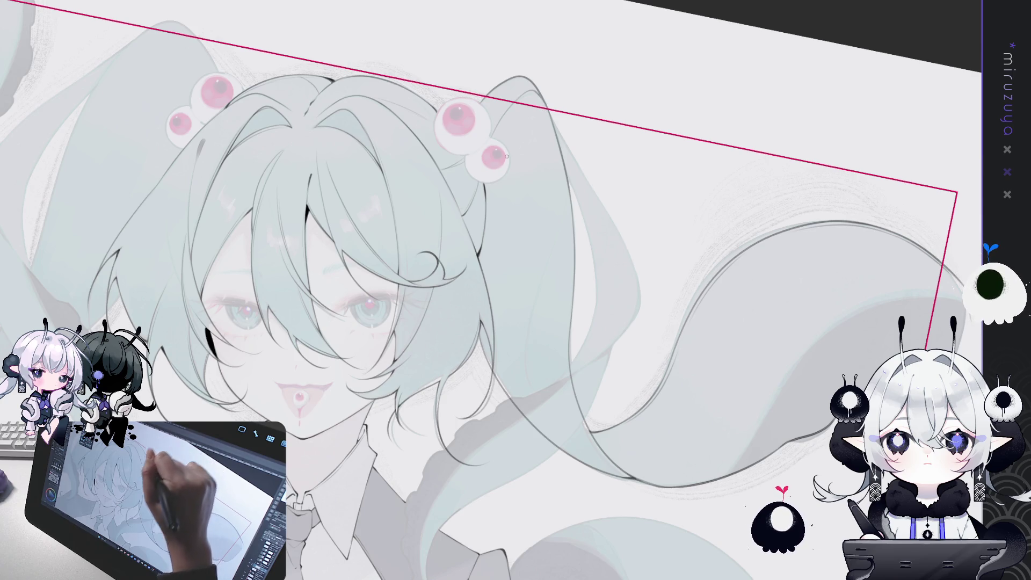
key(v)
key(v)
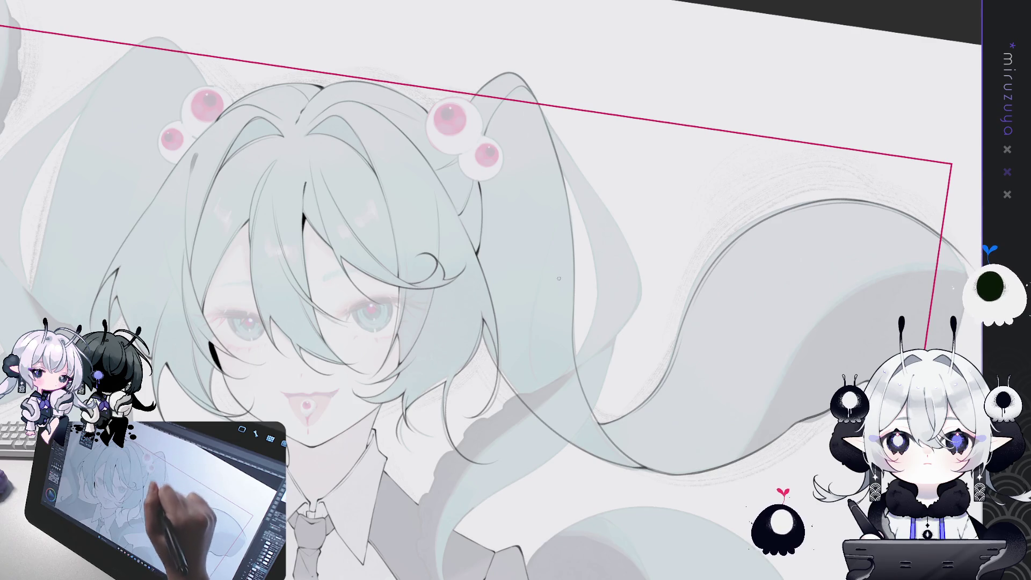
drag(558, 278, 540, 205)
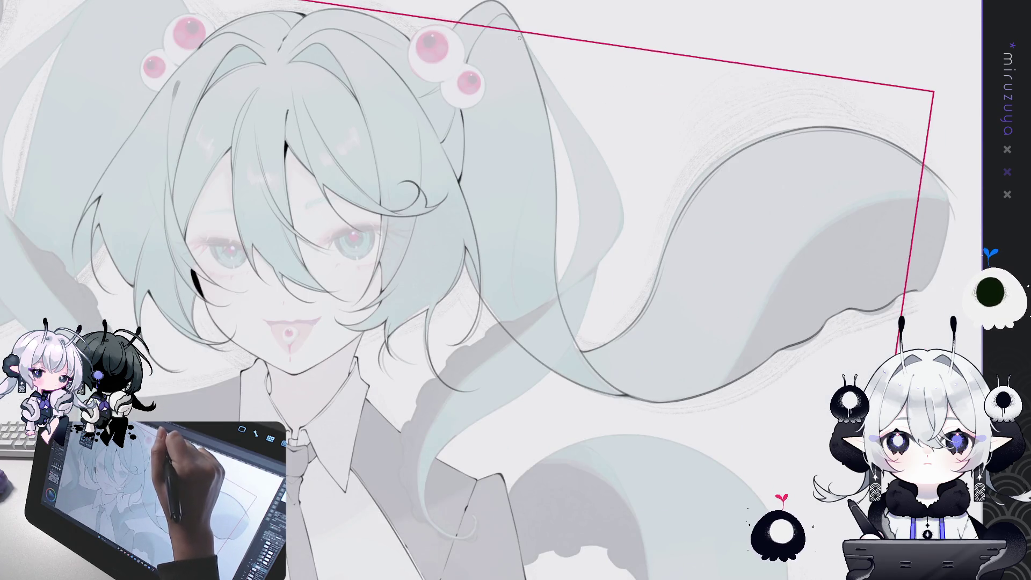
drag(529, 123, 511, 221)
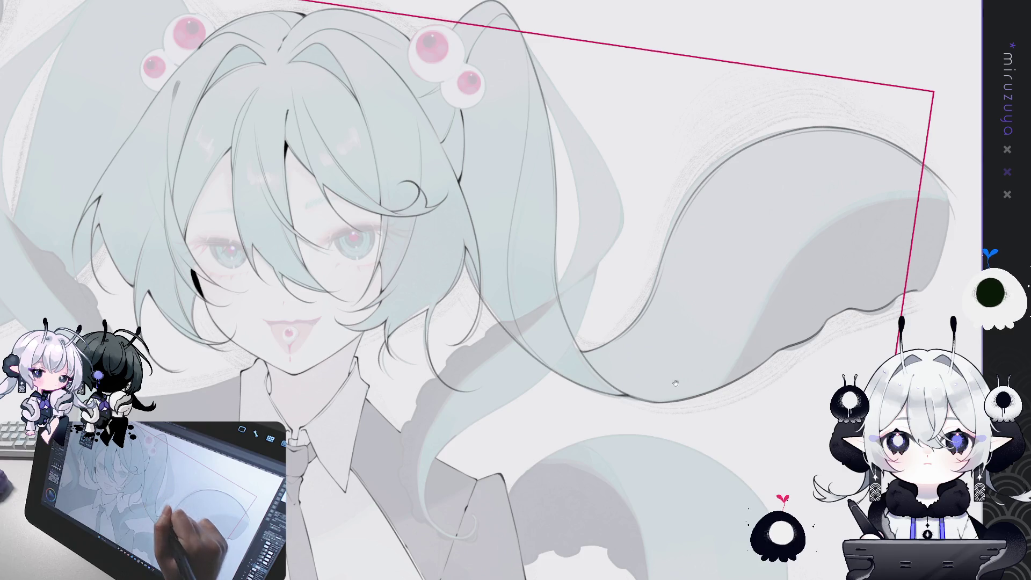
drag(693, 421, 773, 335)
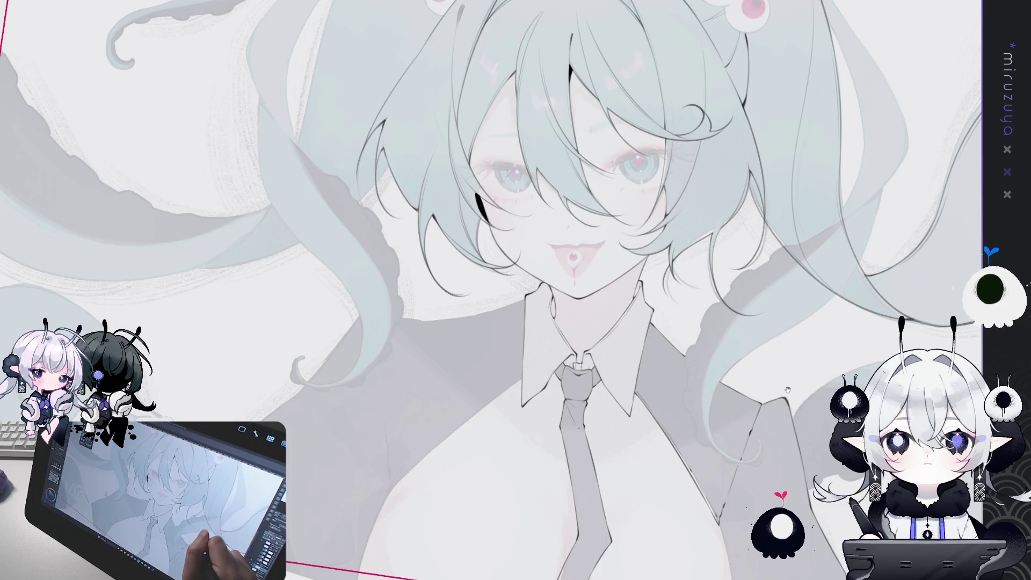
mouse_move(775, 366)
mouse_down()
mouse_move(774, 287)
mouse_move(775, 310)
mouse_up()
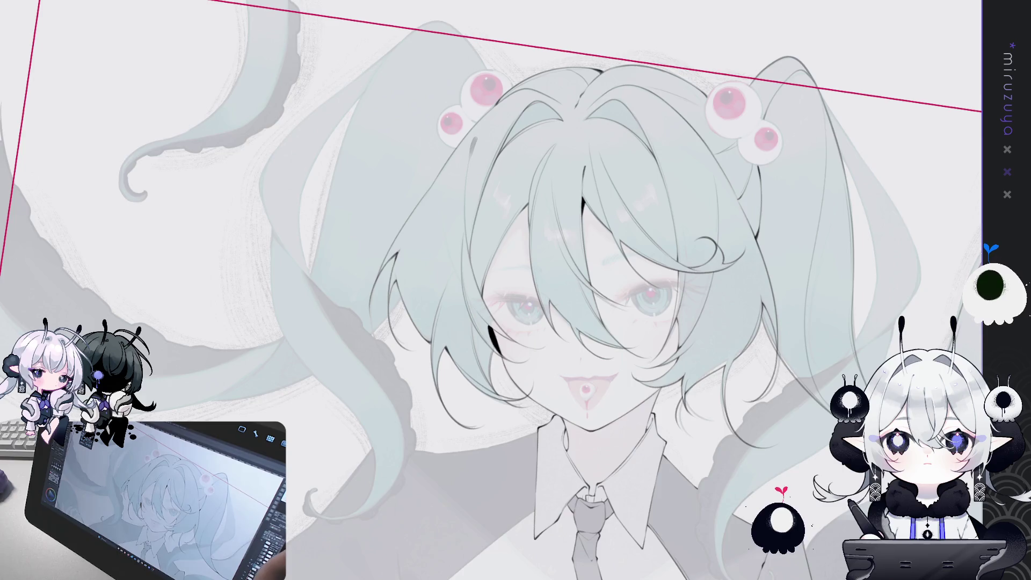
Step: Draw a clean circle around the large eyeball ornament with a concentric circle ruler, then hide the ruler
key(ctrl+plus)
key(ctrl+minus)
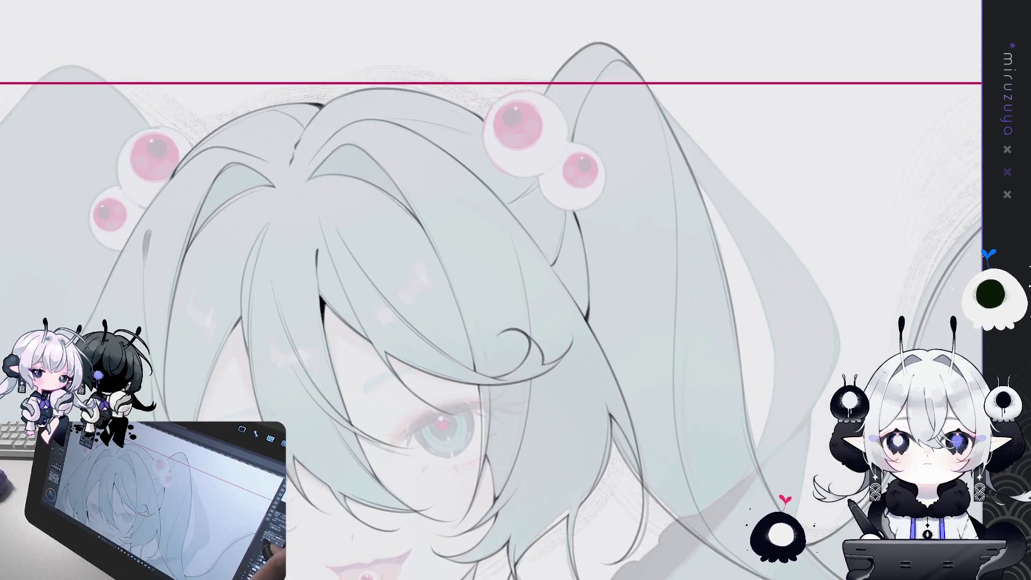
key(ctrl+plus)
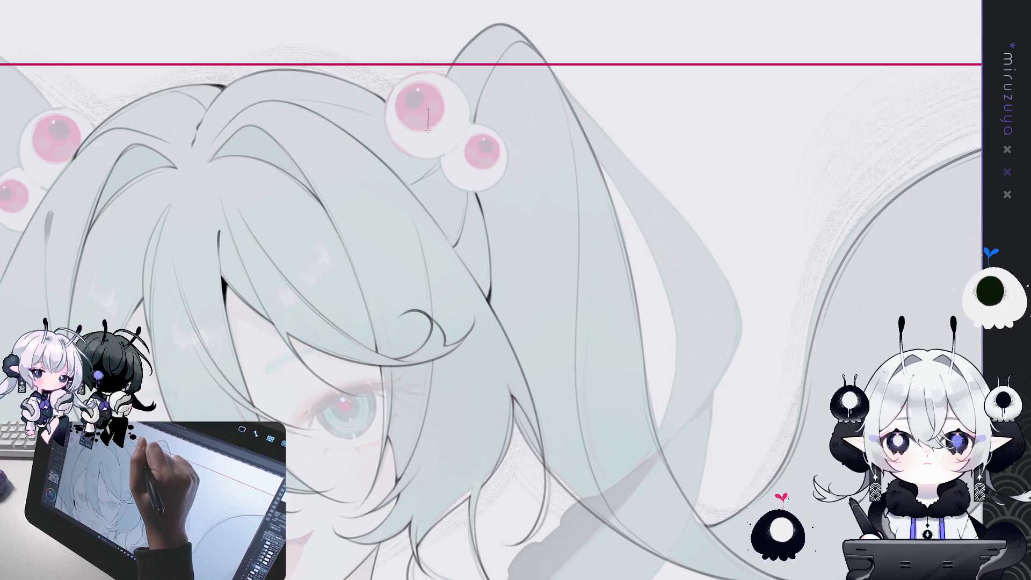
click(428, 111)
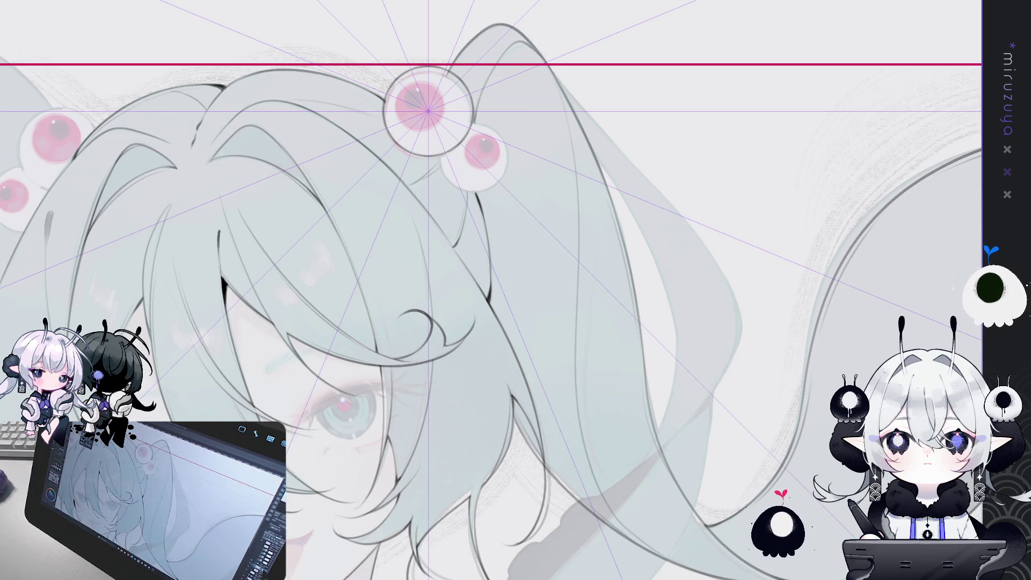
key(ctrl+2)
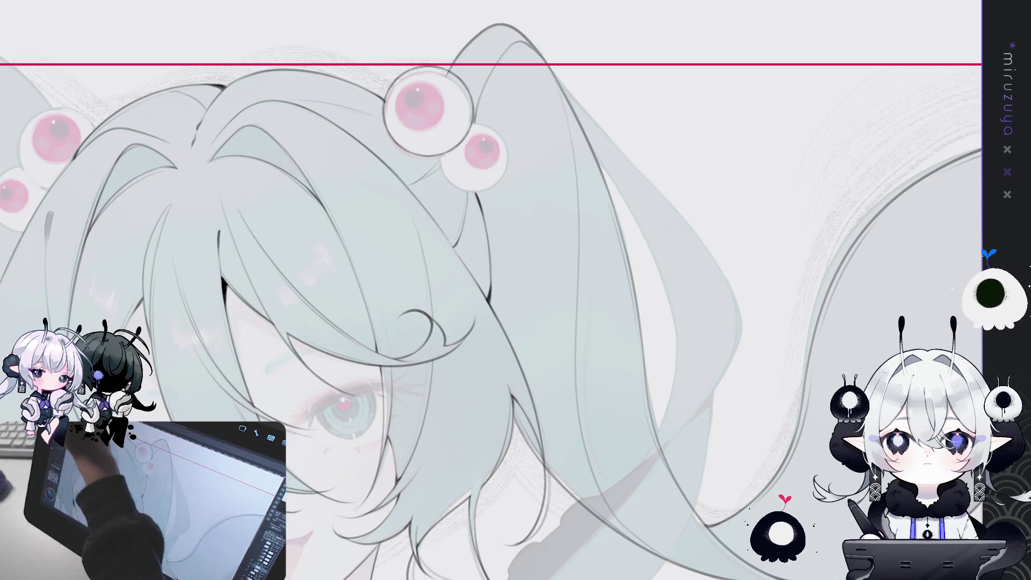
Step: Nudge the big eyeball circle down, then copy it onto the smaller eyeball for transforming
drag(588, 160, 588, 164)
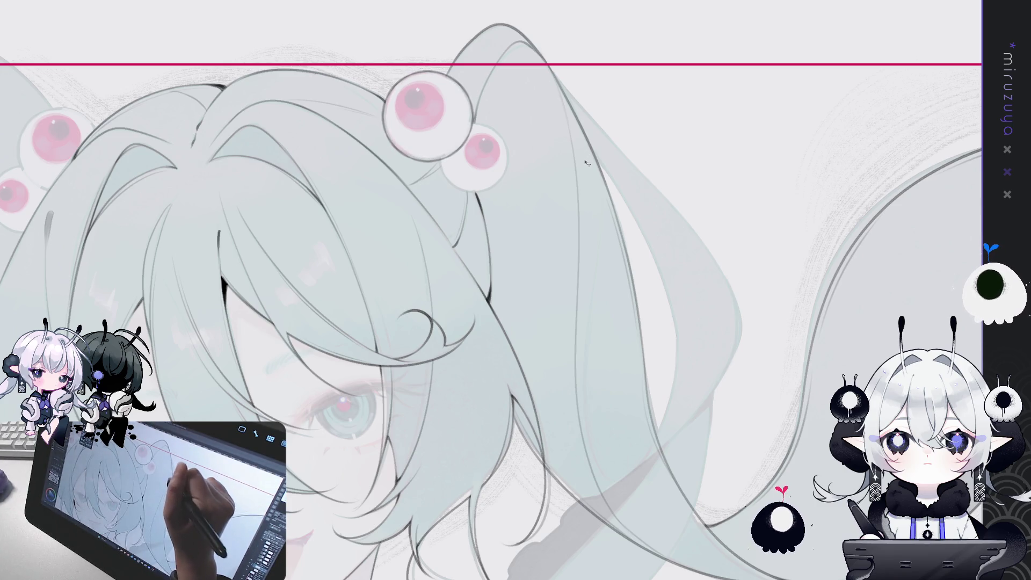
key(ctrl+a)
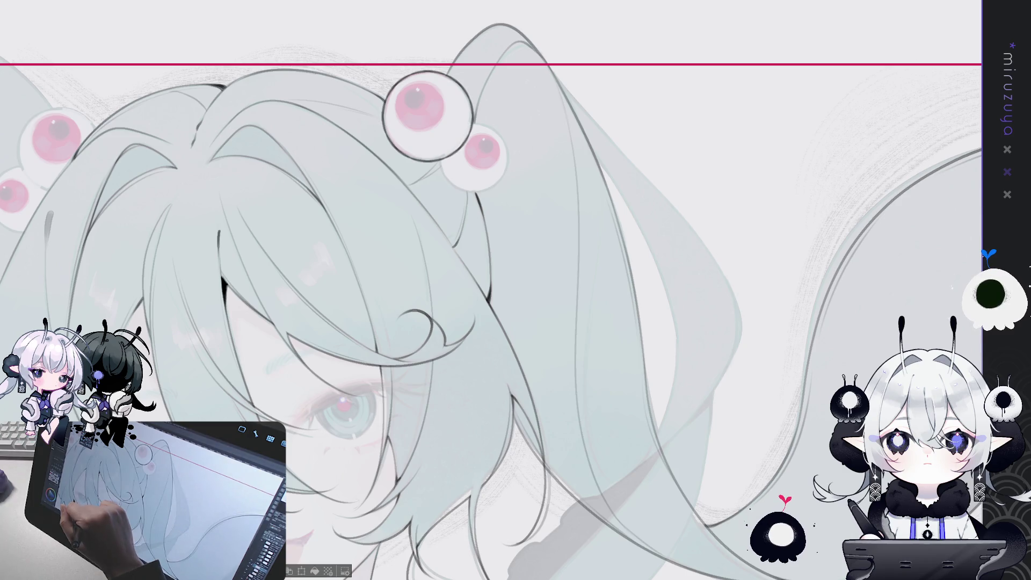
drag(205, 46, 244, 81)
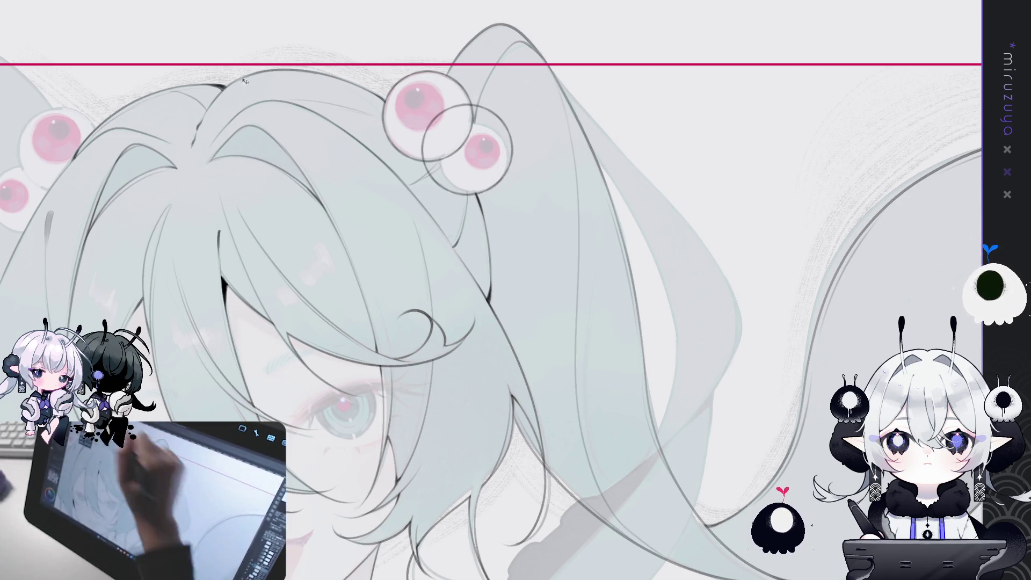
key(ctrl+t)
Step: Scale and shift the copied circle until it fits snugly around the small pink eyeball clip
drag(493, 127, 495, 123)
drag(474, 157, 490, 154)
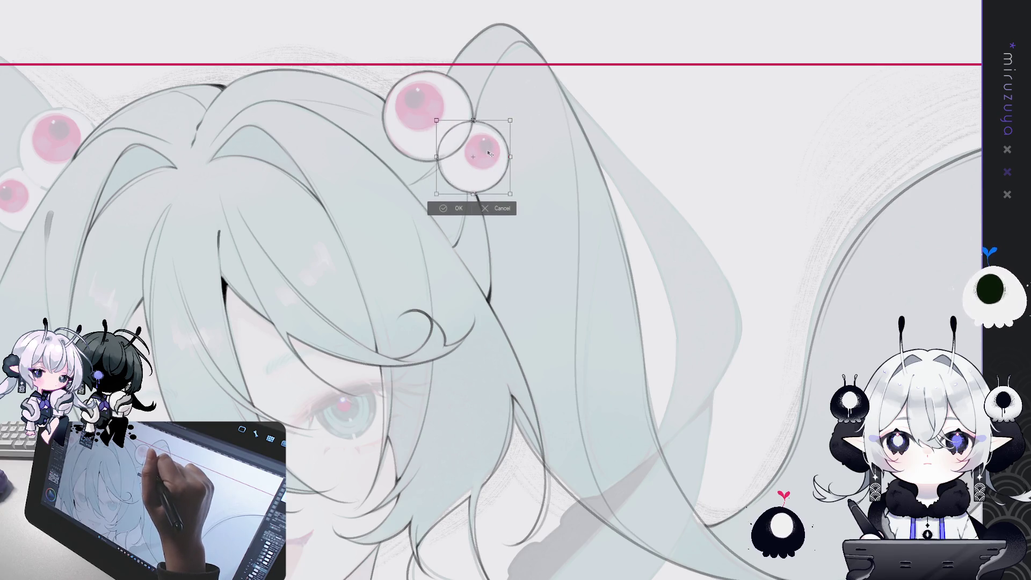
drag(510, 121, 501, 138)
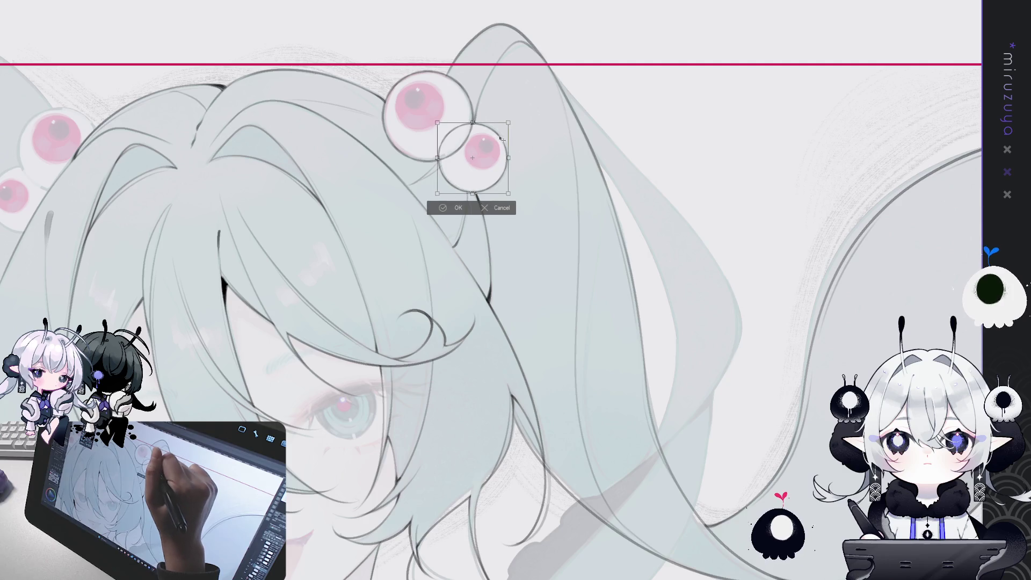
click(458, 208)
mouse_move(425, 50)
mouse_down()
mouse_move(544, 61)
mouse_move(660, 11)
mouse_up()
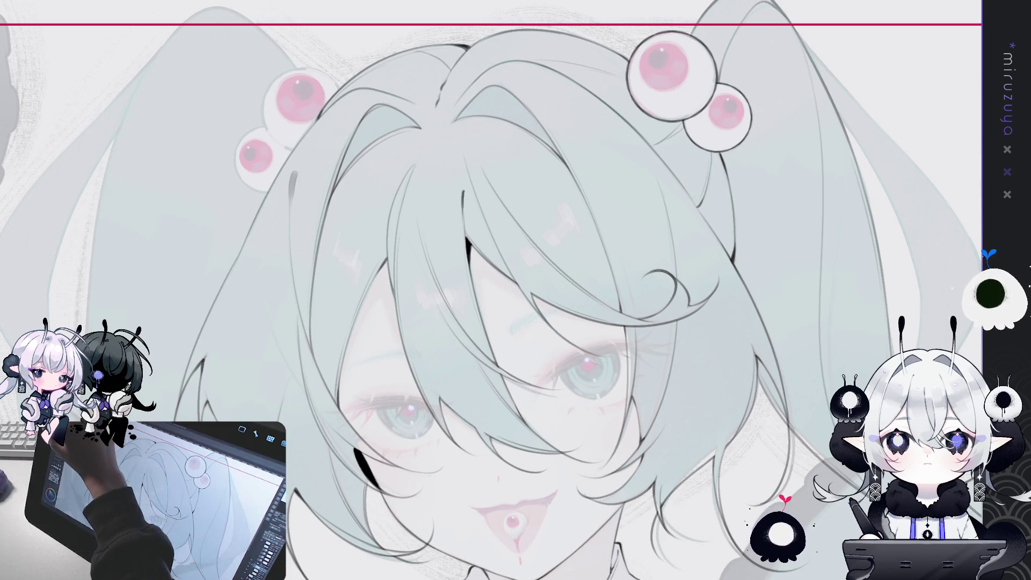
Step: Paste the right clip circles onto the left clips, rotated to match, and ink a short line below
key(ctrl+v)
key(ctrl+t)
drag(685, 94, 293, 141)
mouse_move(368, 75)
mouse_down()
mouse_move(354, 50)
mouse_move(326, 94)
mouse_up()
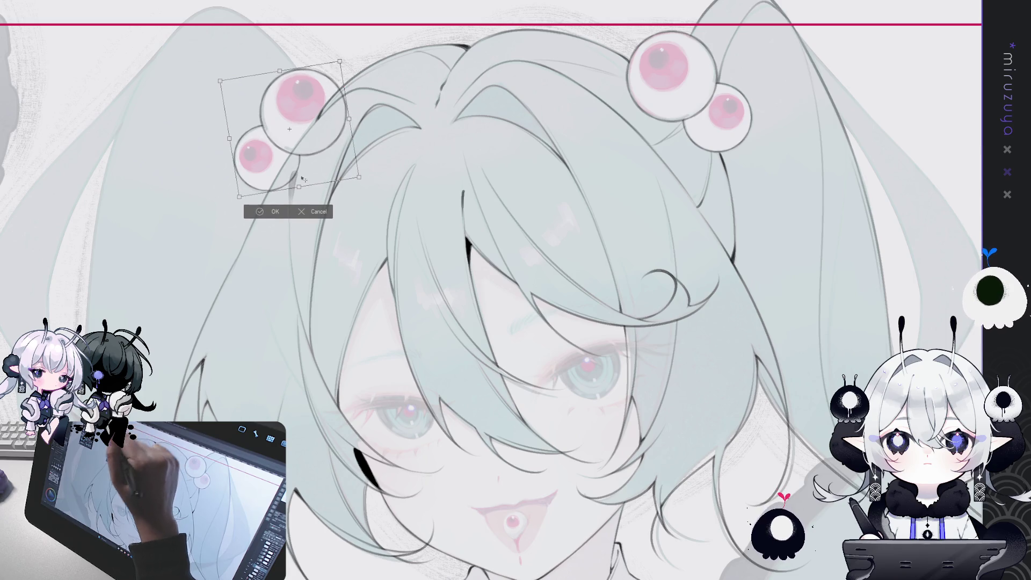
click(281, 209)
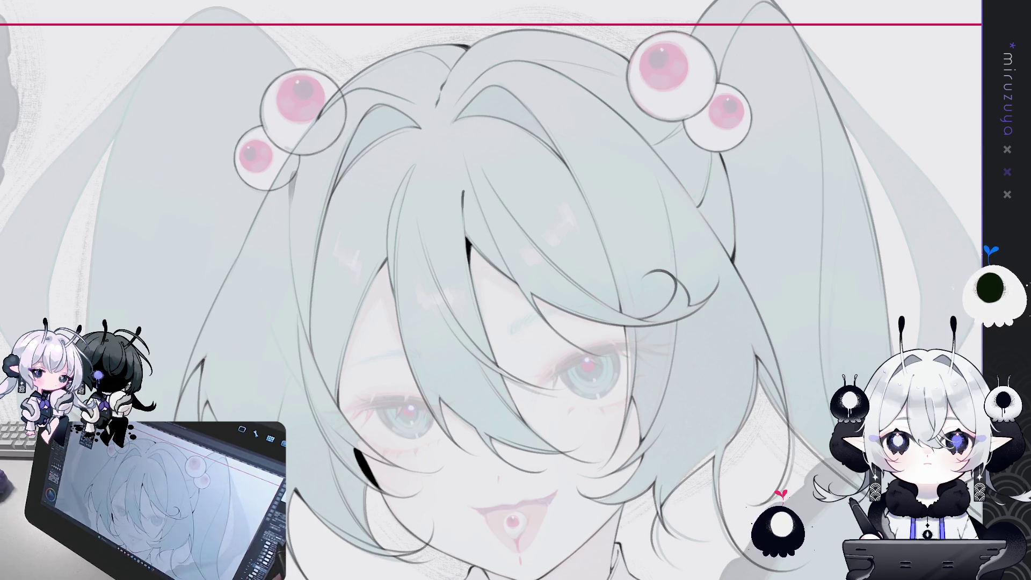
drag(293, 173, 290, 199)
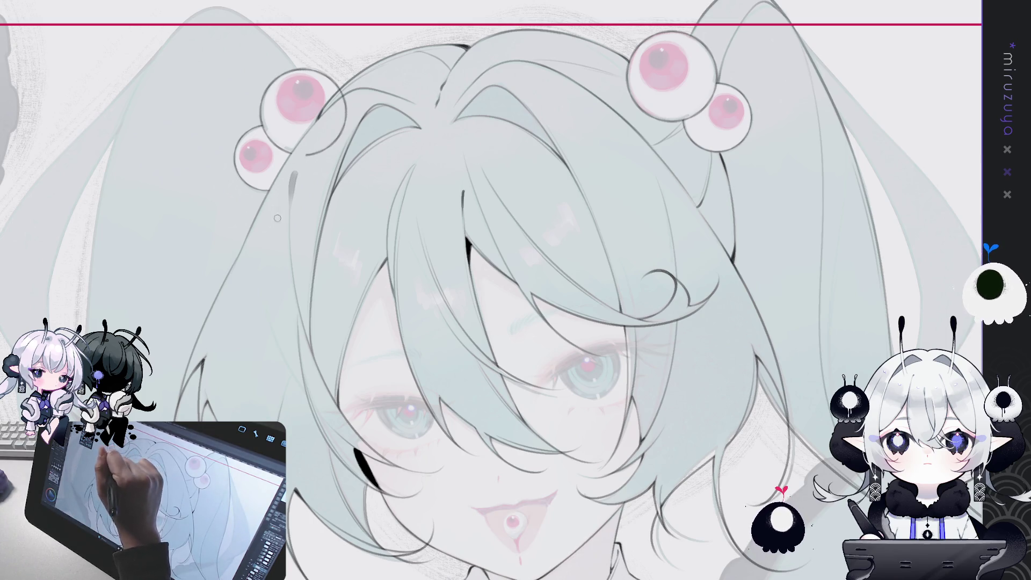
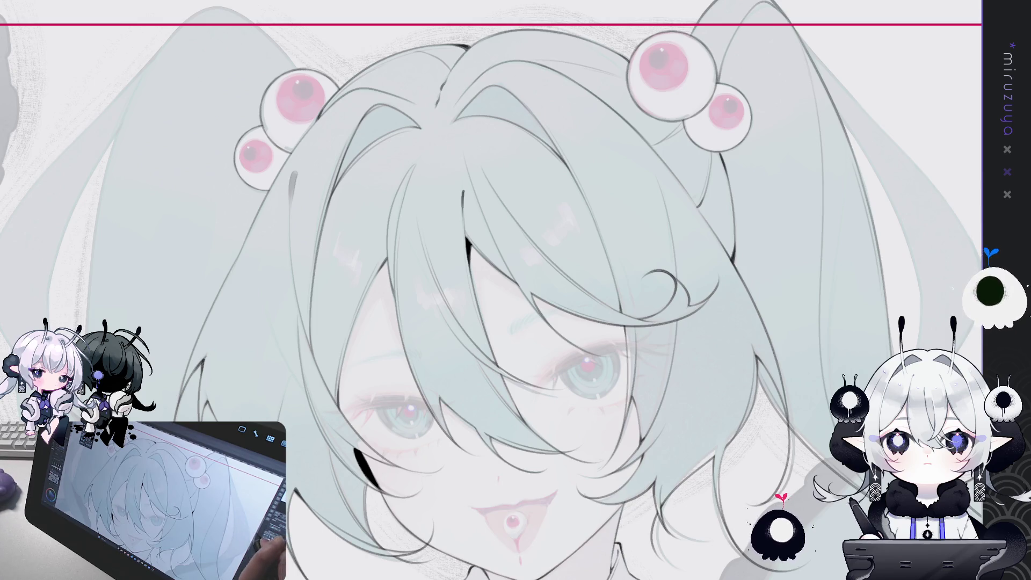
Step: Zoom and pan across the face, twin tails and tentacles, mirroring the canvas to check the drawing
key(ctrl+minus)
key(ctrl+plus)
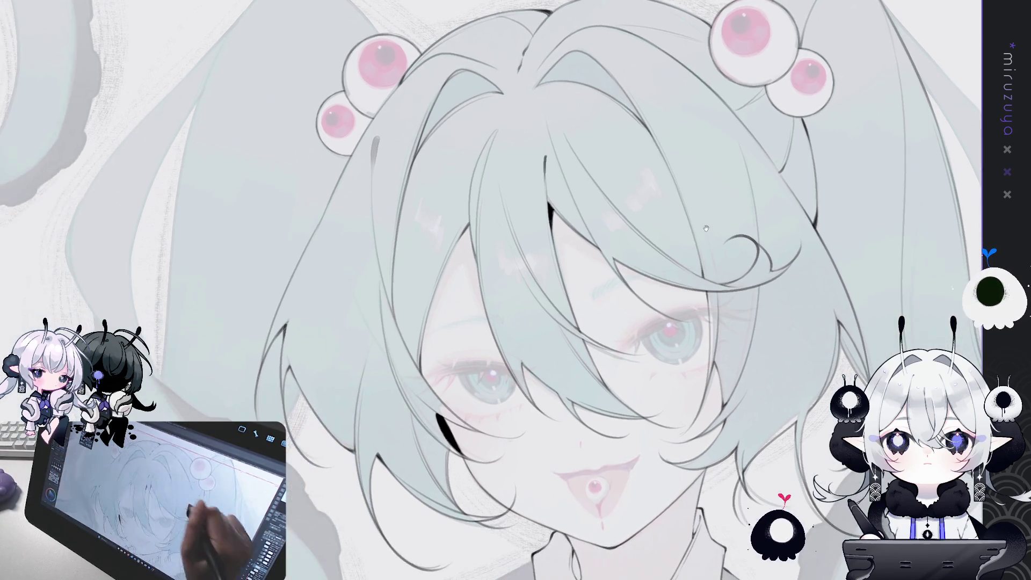
drag(840, 352, 781, 319)
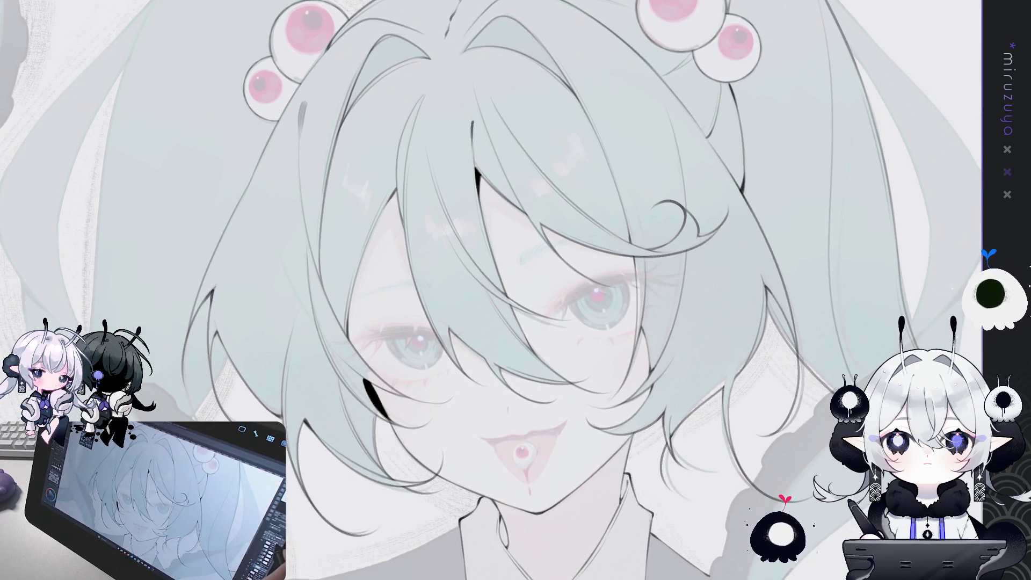
key(ctrl+minus)
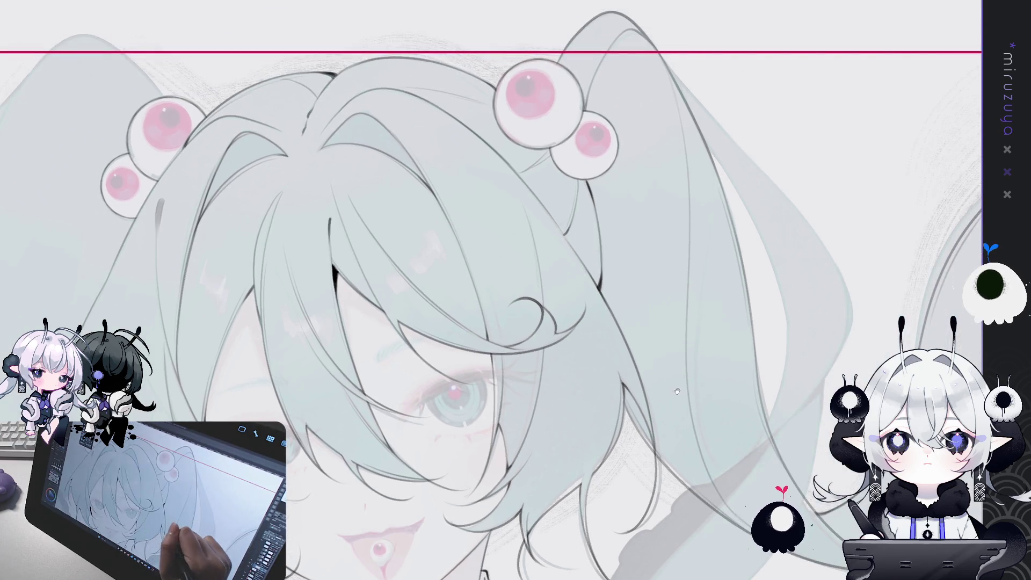
drag(688, 383, 623, 335)
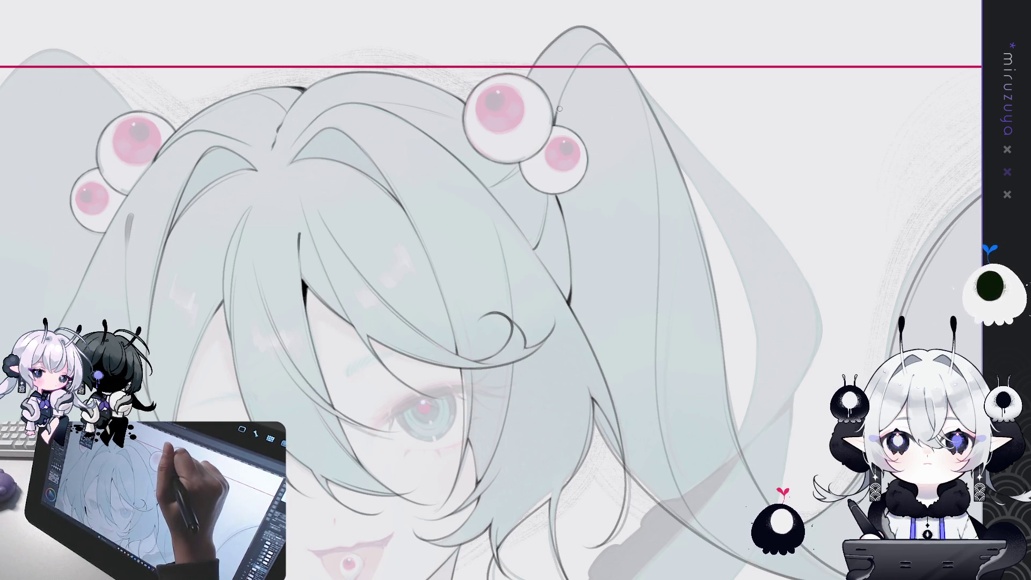
drag(779, 281, 733, 225)
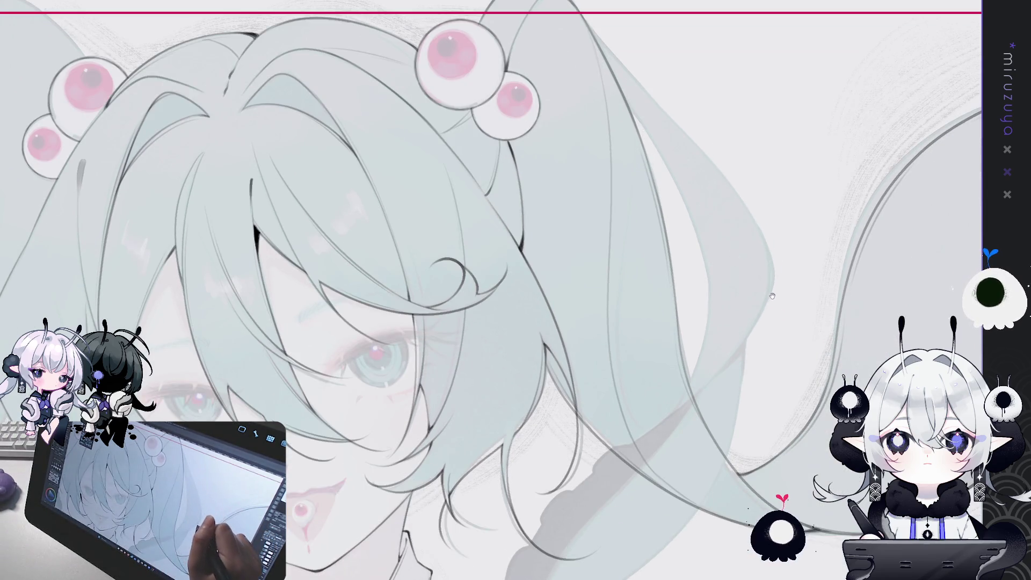
drag(553, 288, 851, 322)
mouse_move(824, 82)
mouse_down()
mouse_move(566, 80)
mouse_move(432, 138)
mouse_up()
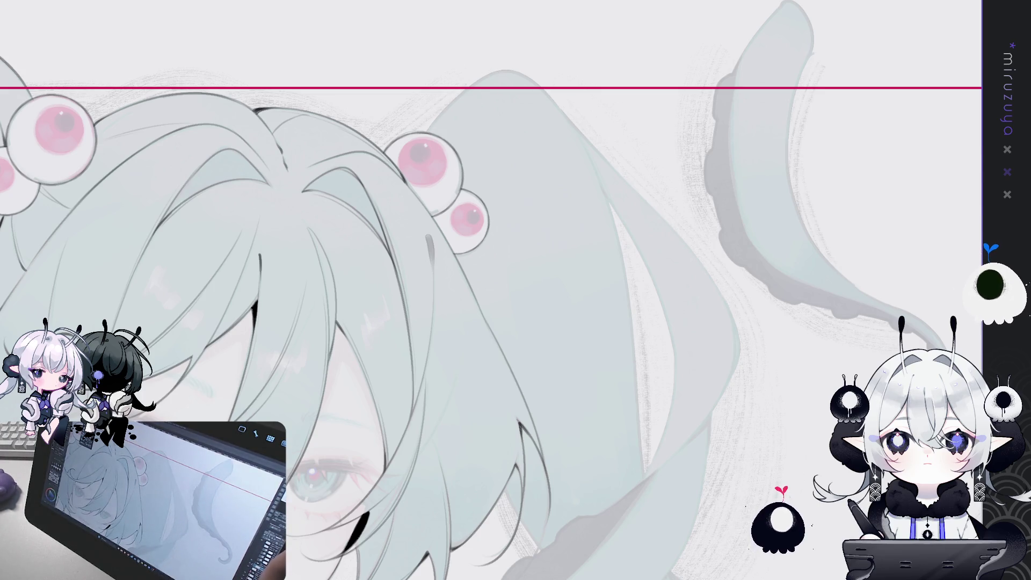
key(h)
drag(698, 322, 366, 210)
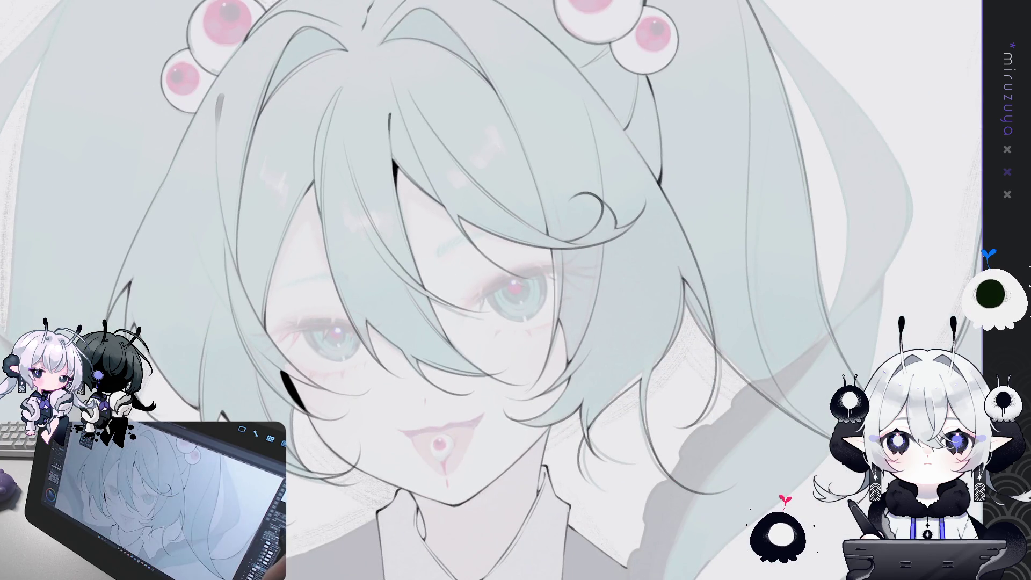
key(ctrl+0)
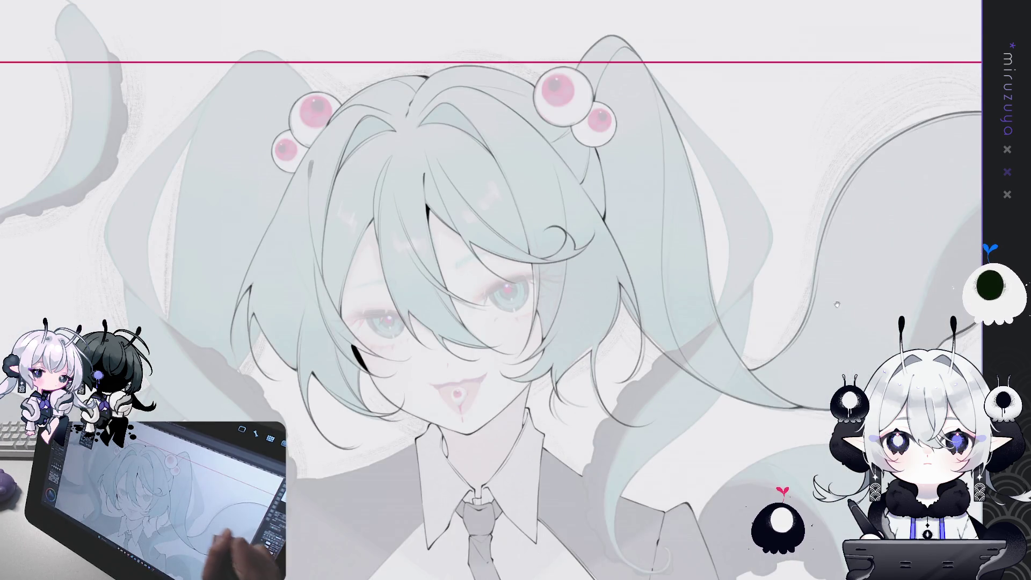
drag(845, 251, 775, 265)
key(h)
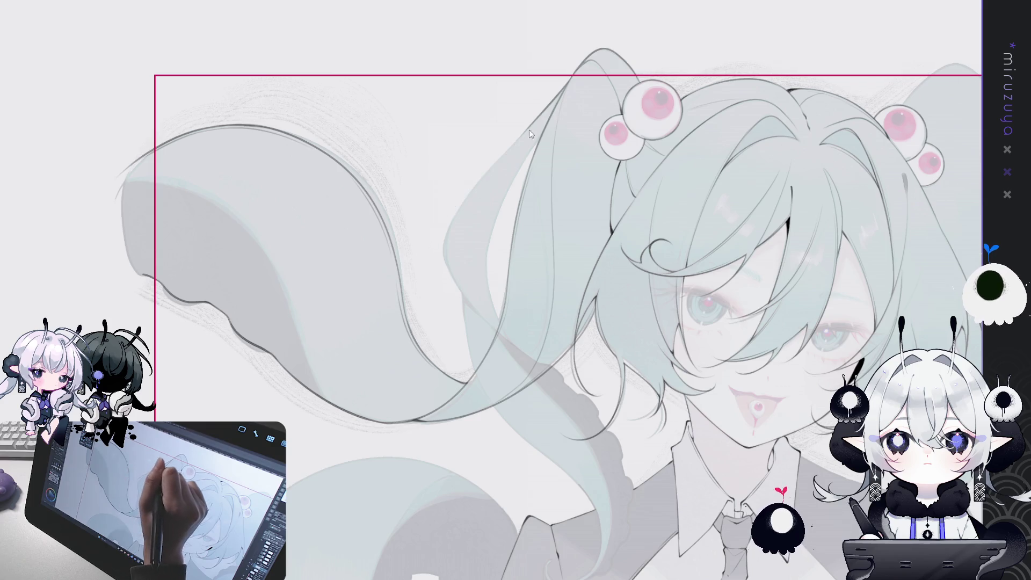
Step: Darken the twin tail's outer edge, undo that stroke, and redraw a short line on its right edge
mouse_move(529, 126)
mouse_down()
mouse_move(440, 239)
mouse_move(444, 279)
mouse_up()
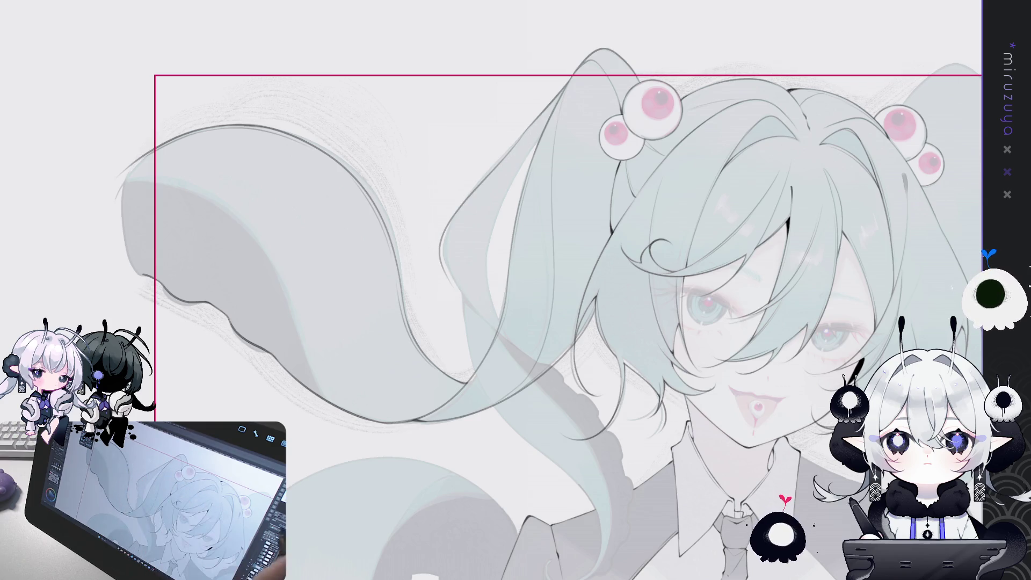
key(h)
drag(686, 290, 621, 289)
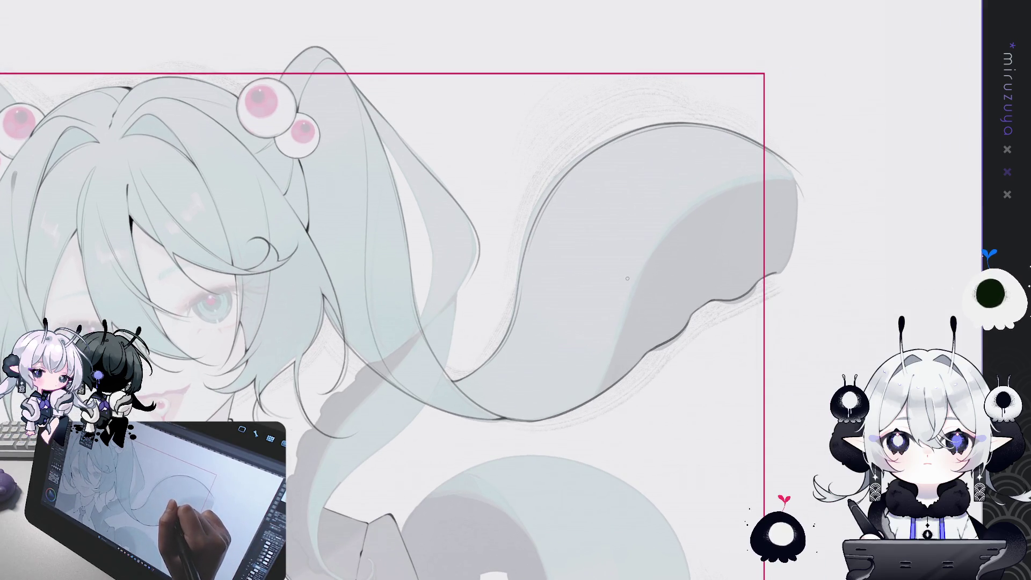
key(ctrl+z)
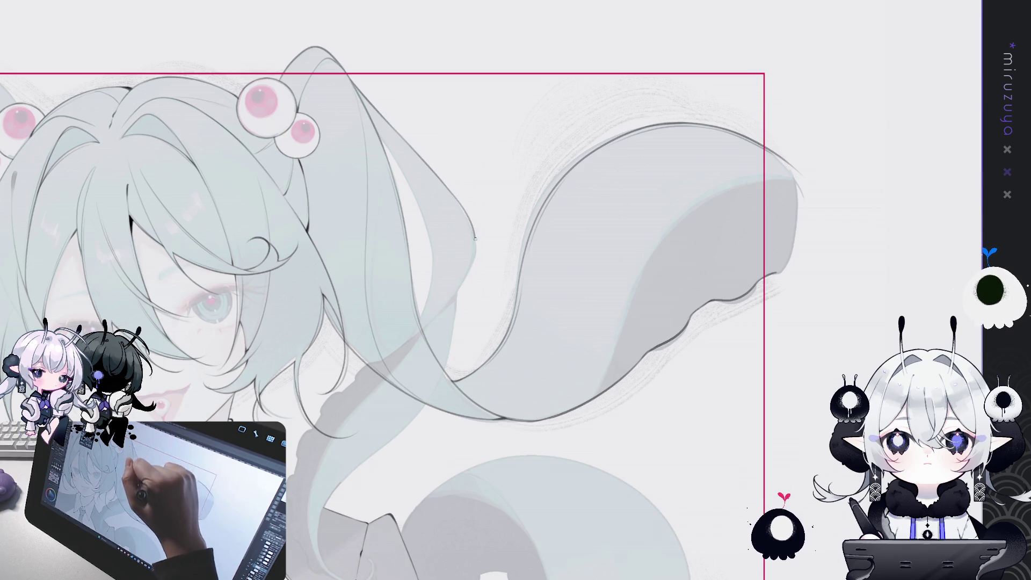
mouse_move(465, 214)
mouse_down()
mouse_move(478, 248)
mouse_move(483, 239)
mouse_move(513, 256)
mouse_up()
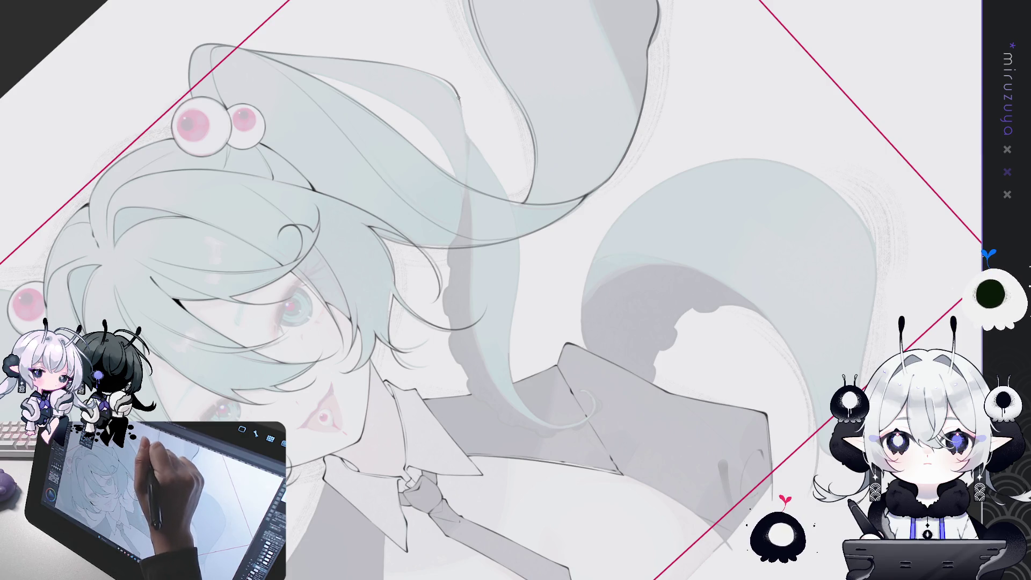
Step: Redraw the ponytail's edge as one darker line plus two short strokes lower down, then level the view
key(ctrl+z)
drag(460, 102, 460, 222)
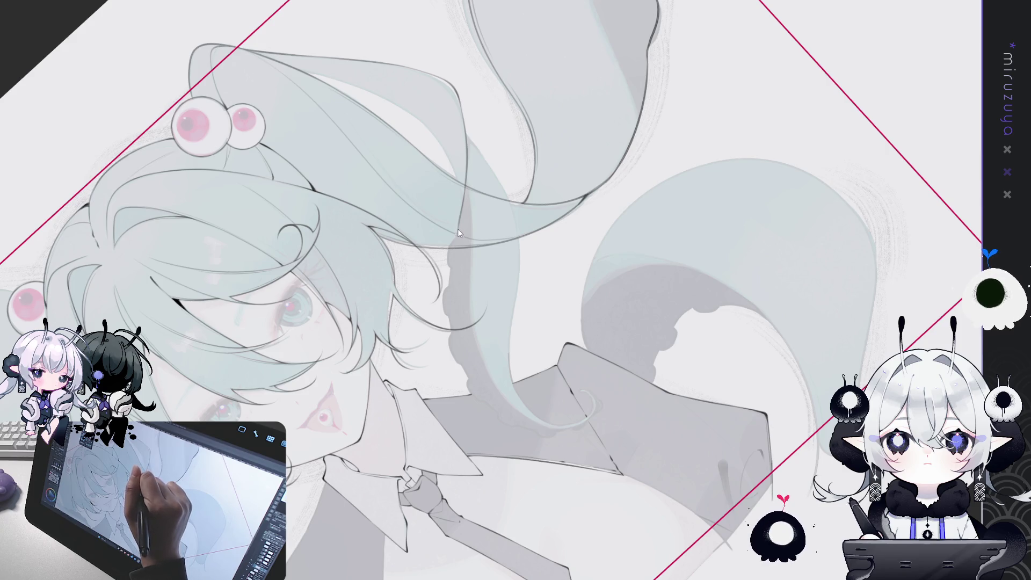
mouse_move(451, 244)
mouse_down()
mouse_move(447, 266)
mouse_move(448, 253)
mouse_up()
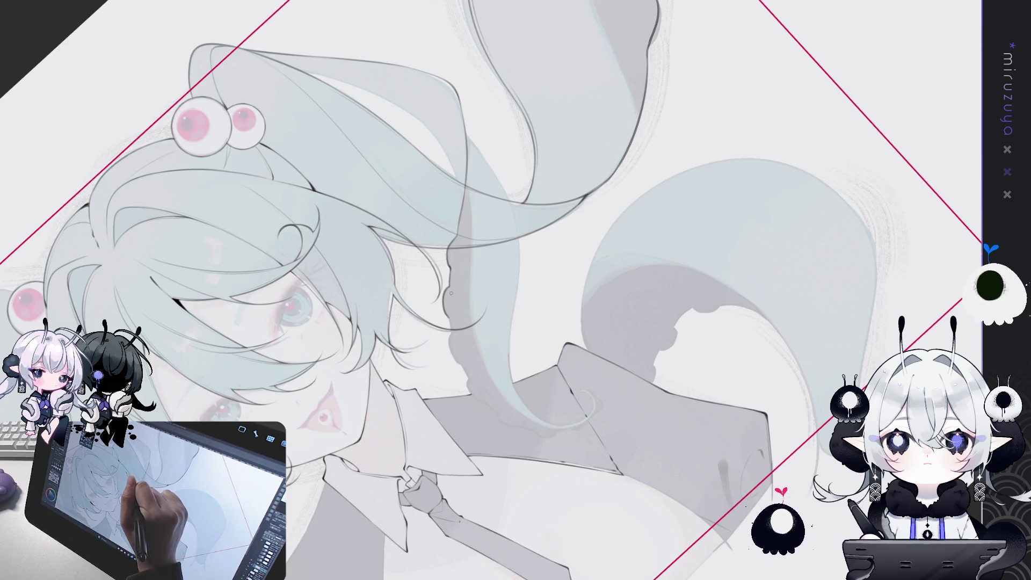
drag(448, 315, 450, 350)
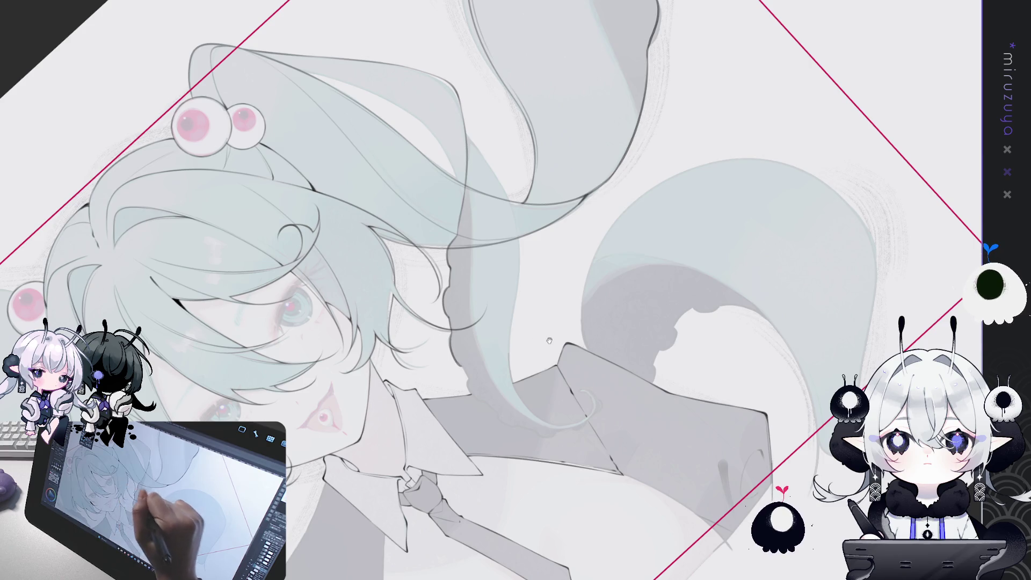
drag(549, 341, 479, 233)
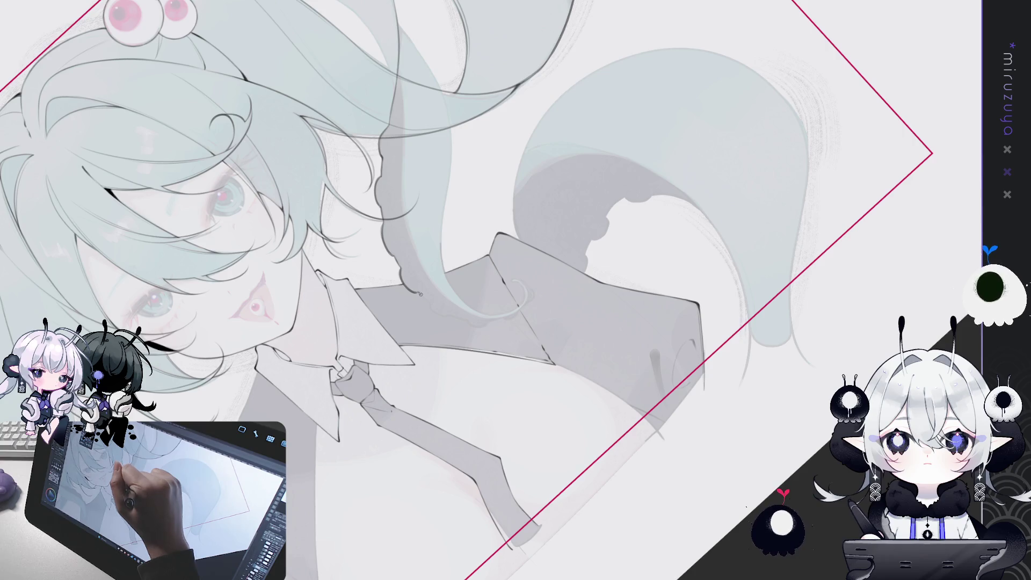
drag(432, 305, 571, 119)
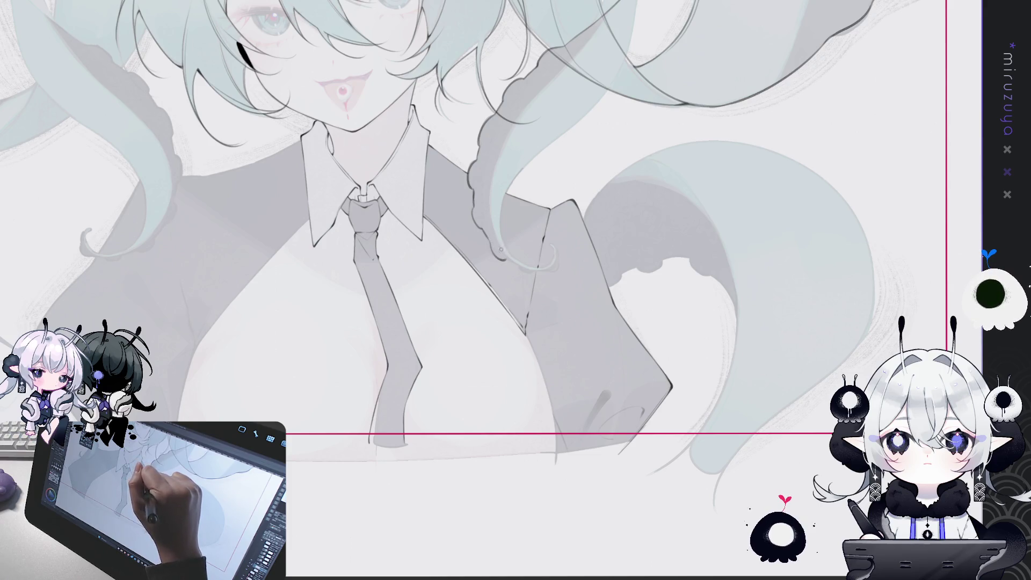
drag(509, 192, 519, 271)
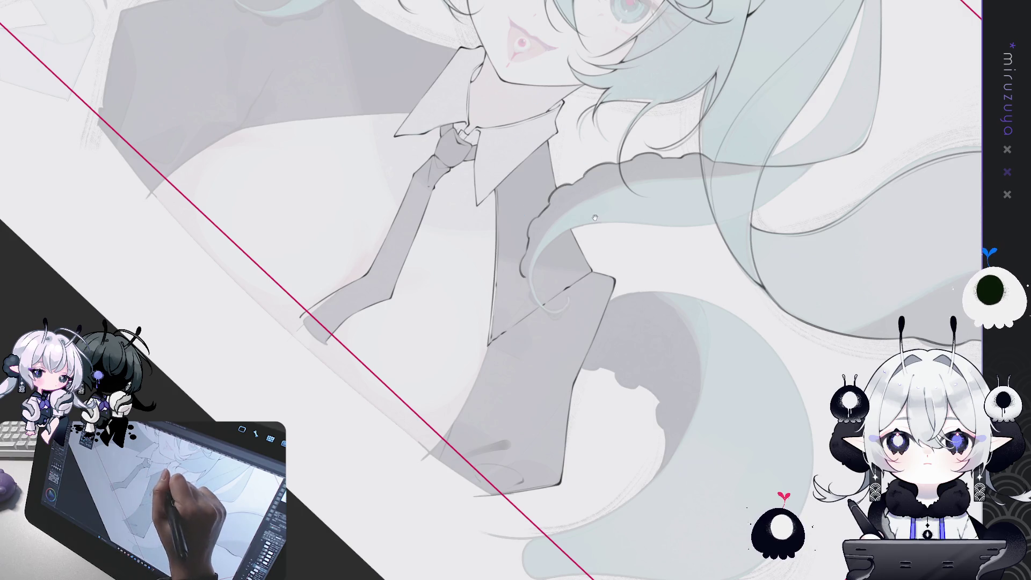
drag(595, 217, 489, 134)
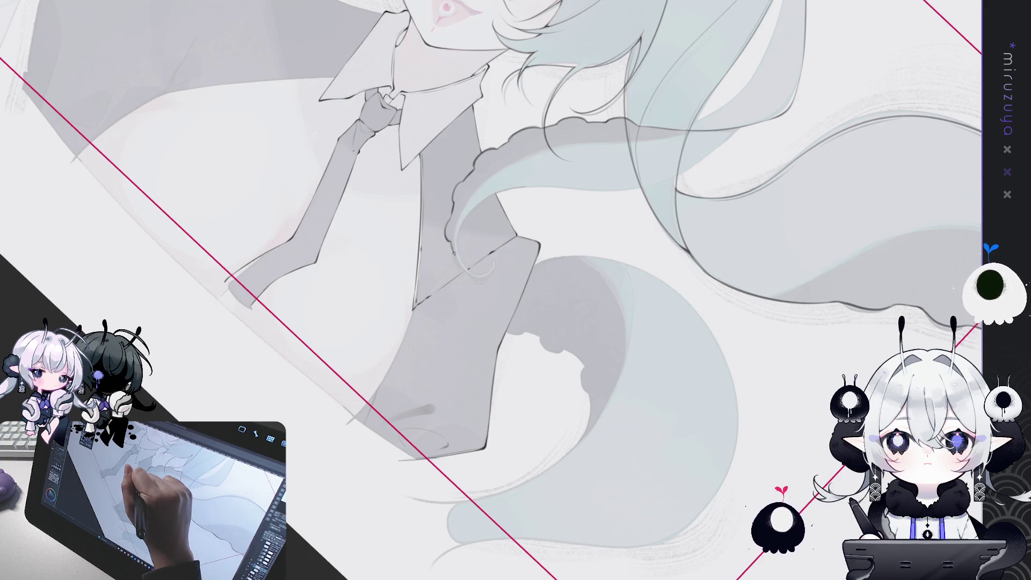
drag(503, 374, 468, 304)
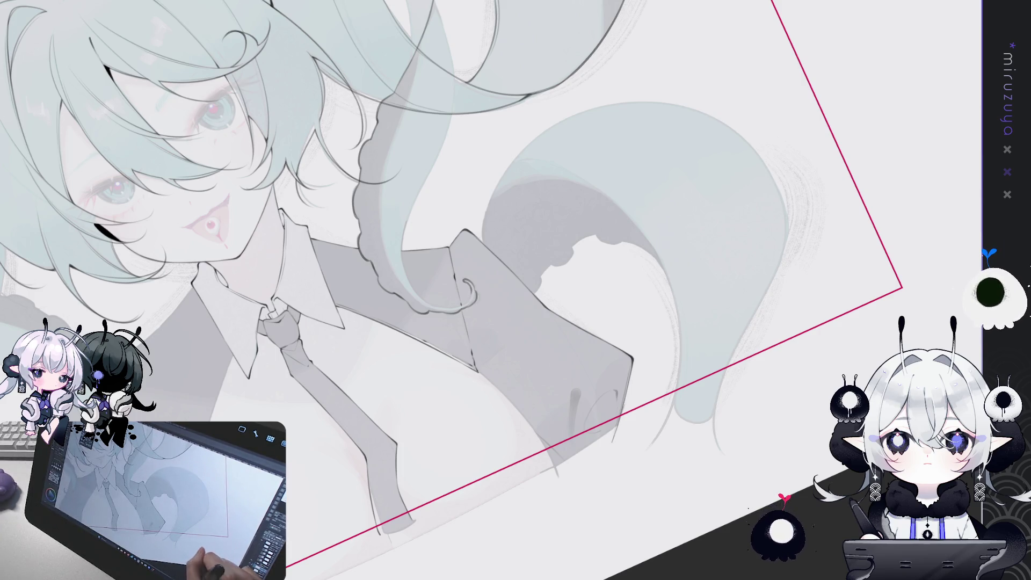
drag(504, 371, 571, 438)
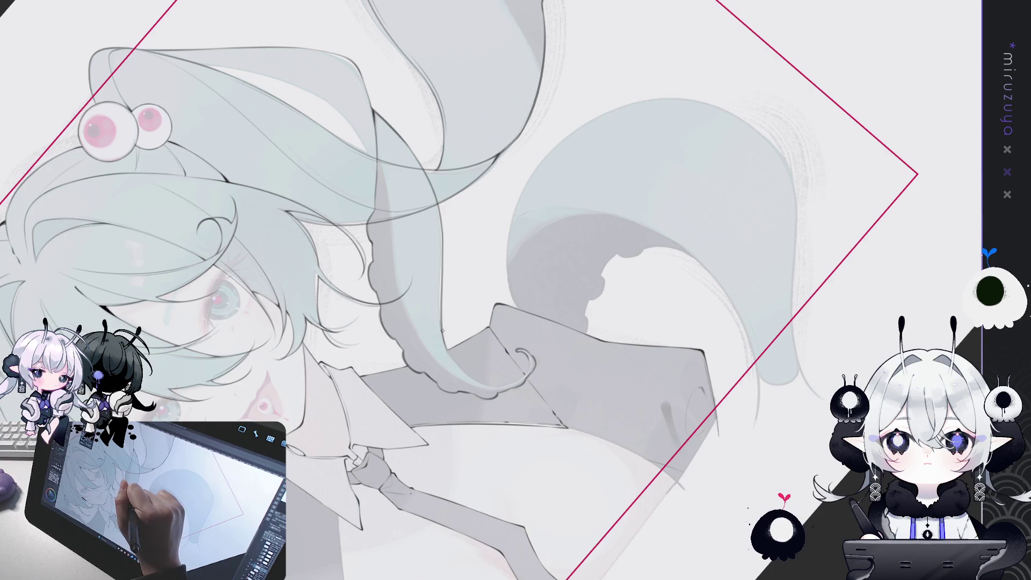
drag(473, 374, 417, 238)
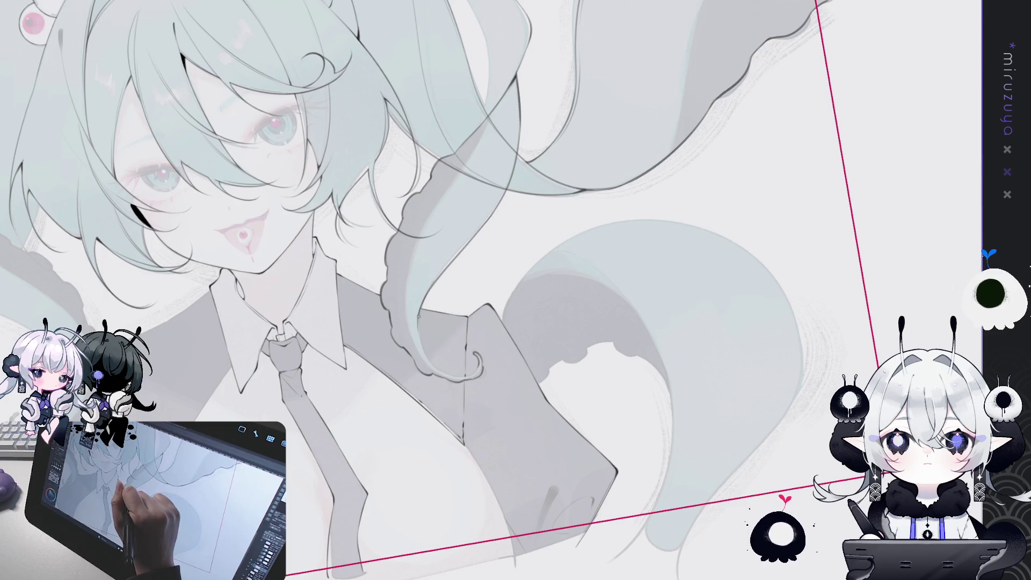
drag(458, 350, 484, 323)
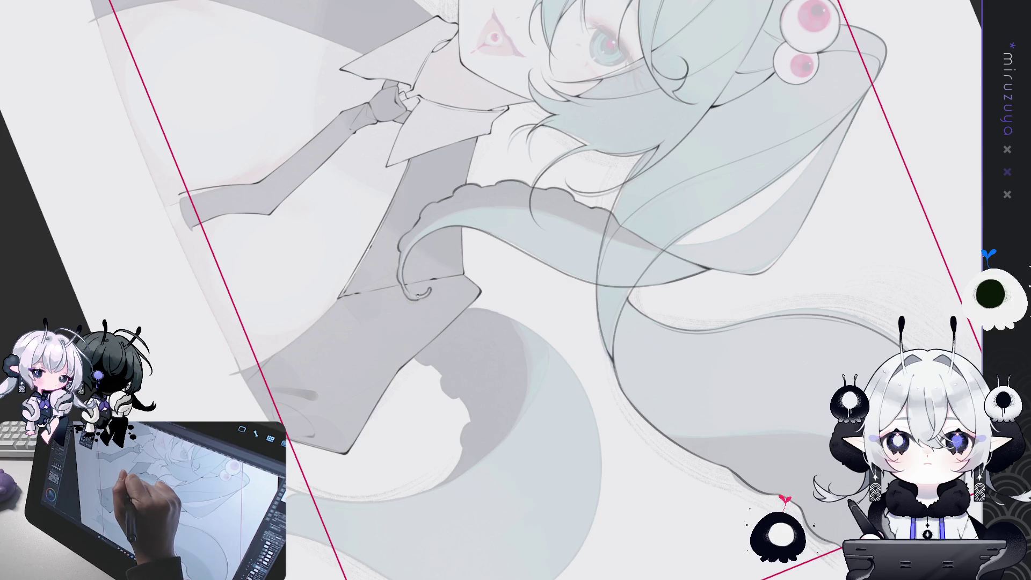
Step: Trace a dark line along the curled hair tip by the tie, then unflip and fit the canvas
mouse_move(414, 244)
mouse_down()
mouse_move(406, 285)
mouse_move(664, 346)
mouse_move(655, 333)
mouse_up()
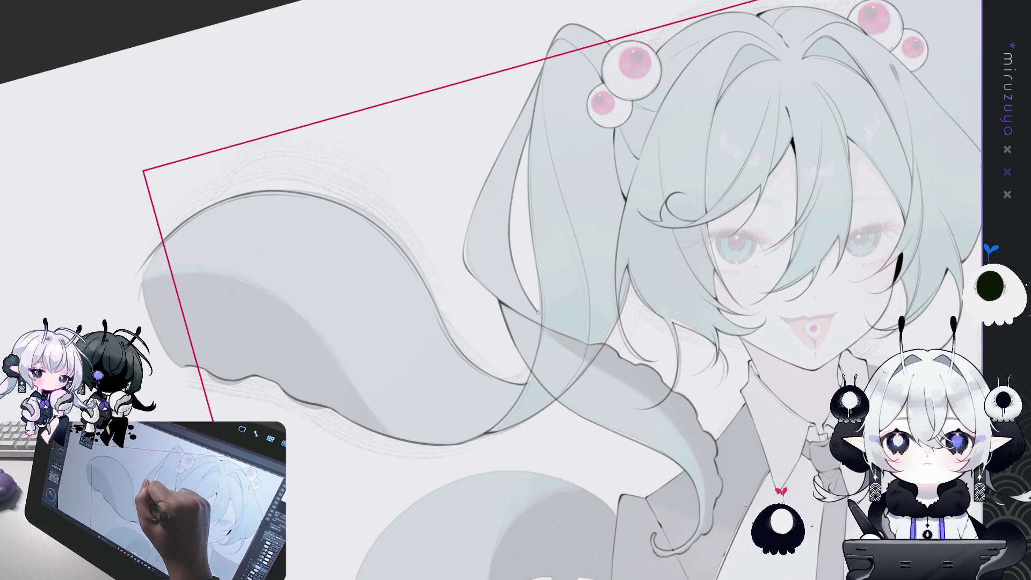
drag(555, 246, 520, 260)
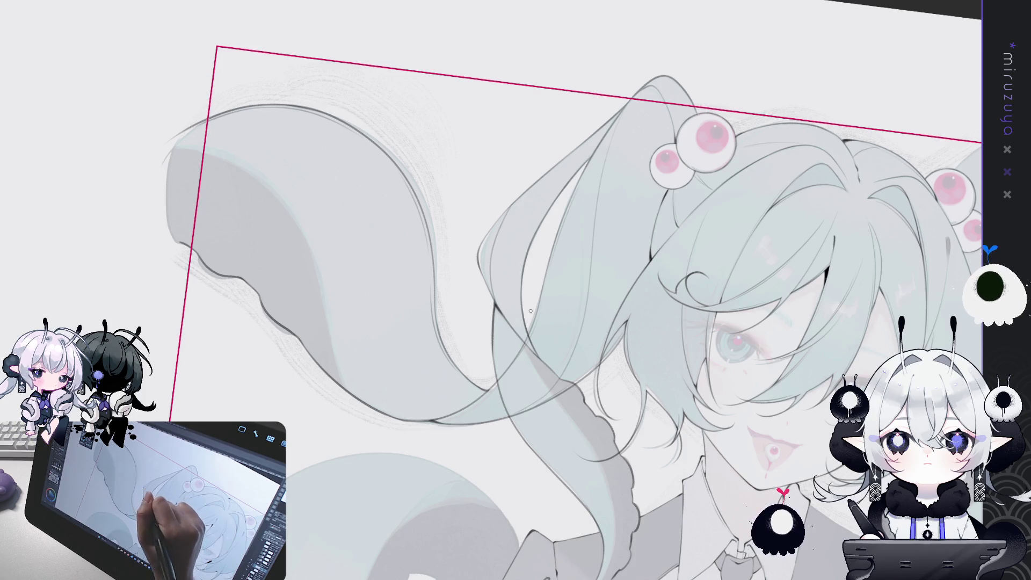
key(h)
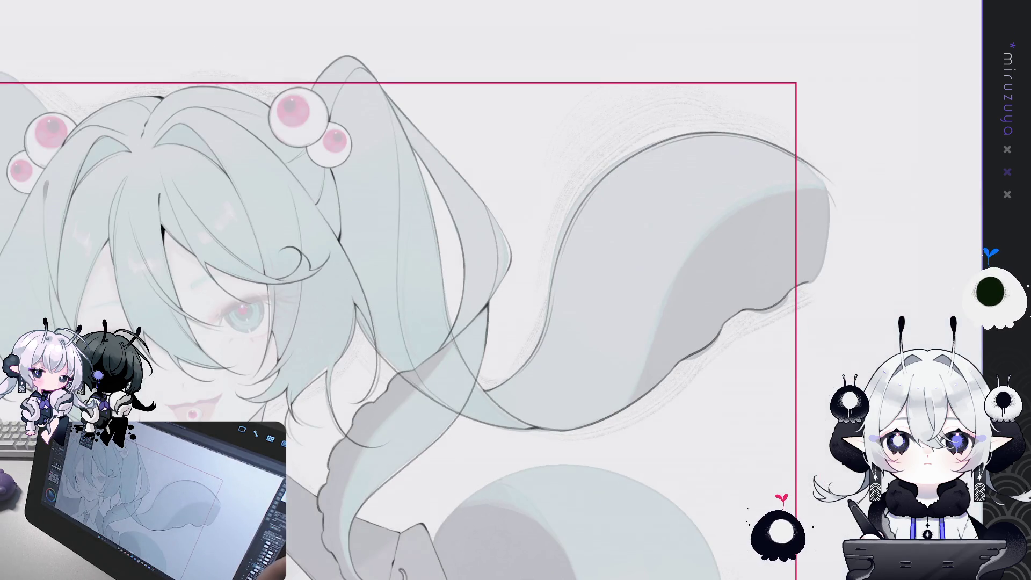
key(ctrl+0)
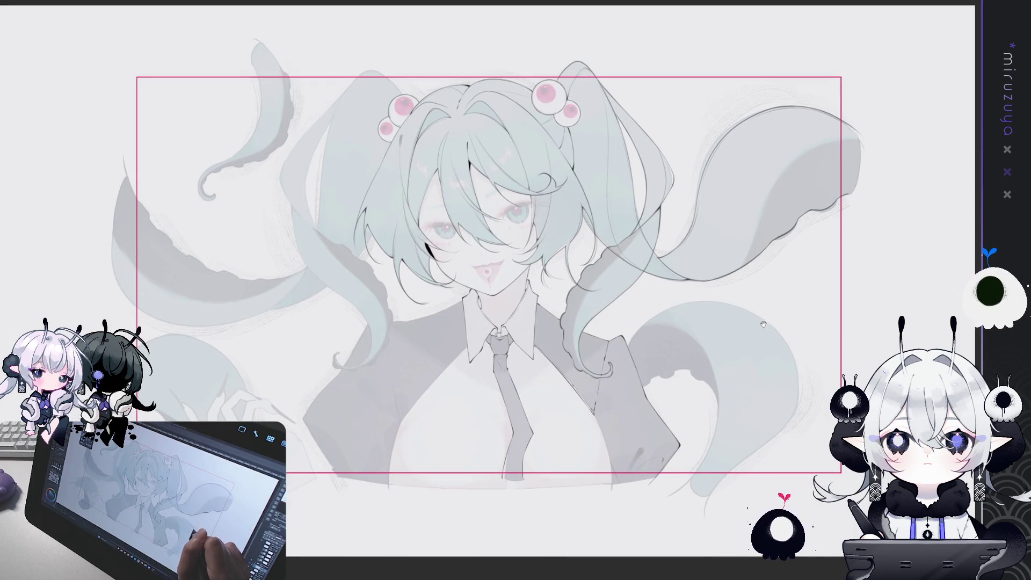
Step: Move the left twin tail's line art, rotating it slightly counter-clockwise and nudging it up
drag(763, 324, 688, 357)
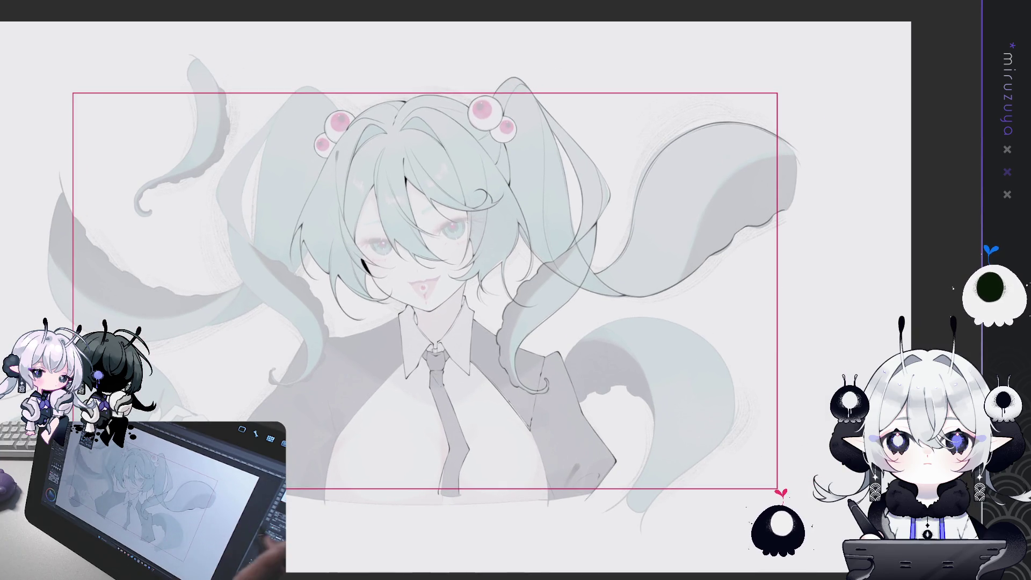
key(ctrl+a)
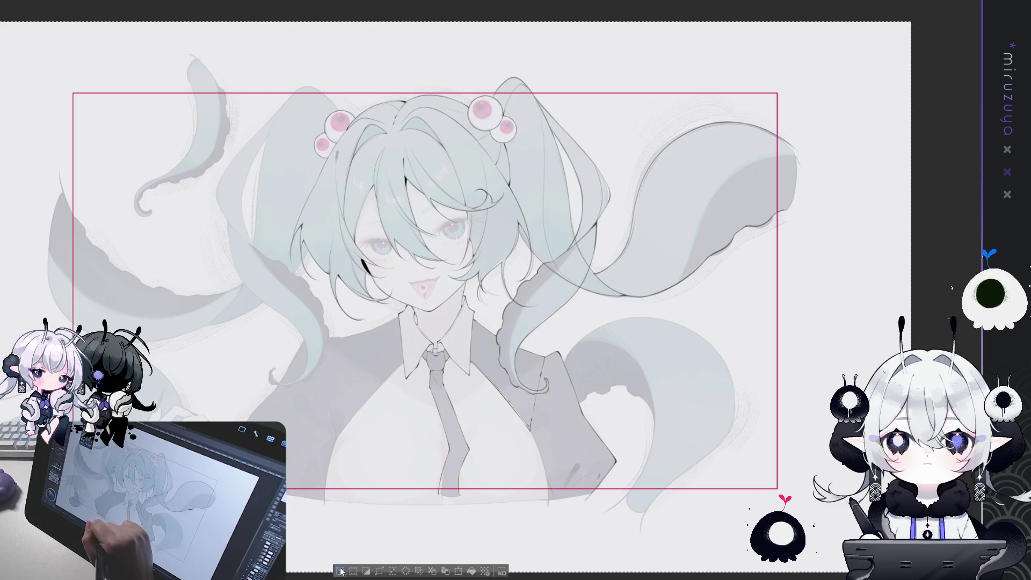
key(ctrl+d)
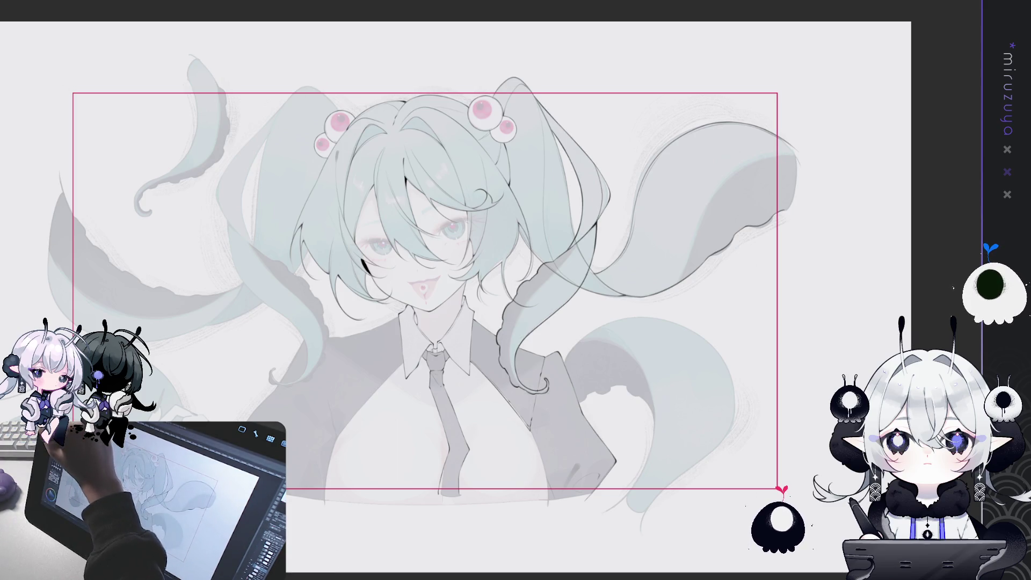
key(ctrl+t)
drag(536, 191, 287, 197)
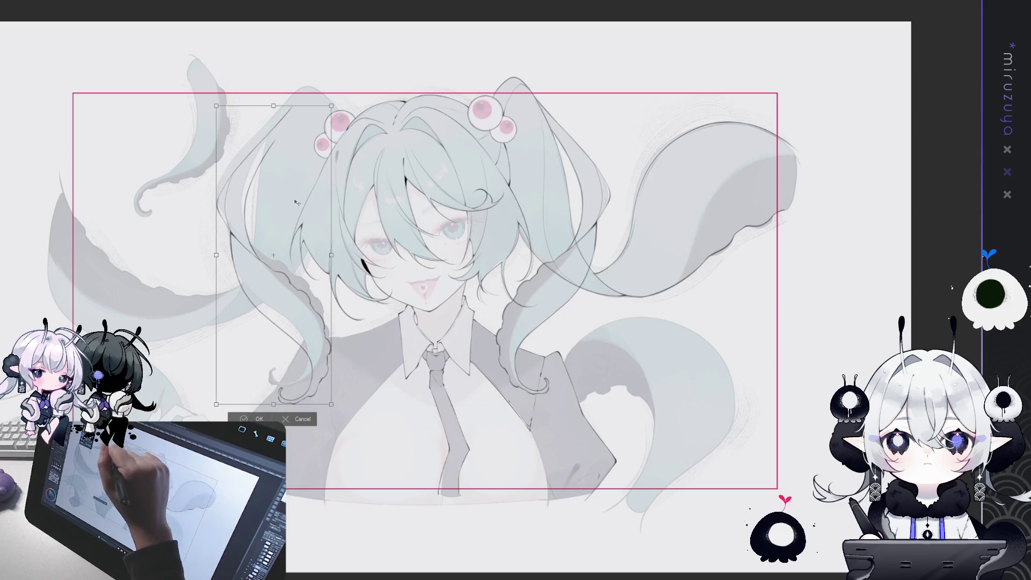
drag(355, 82, 346, 75)
drag(298, 177, 298, 173)
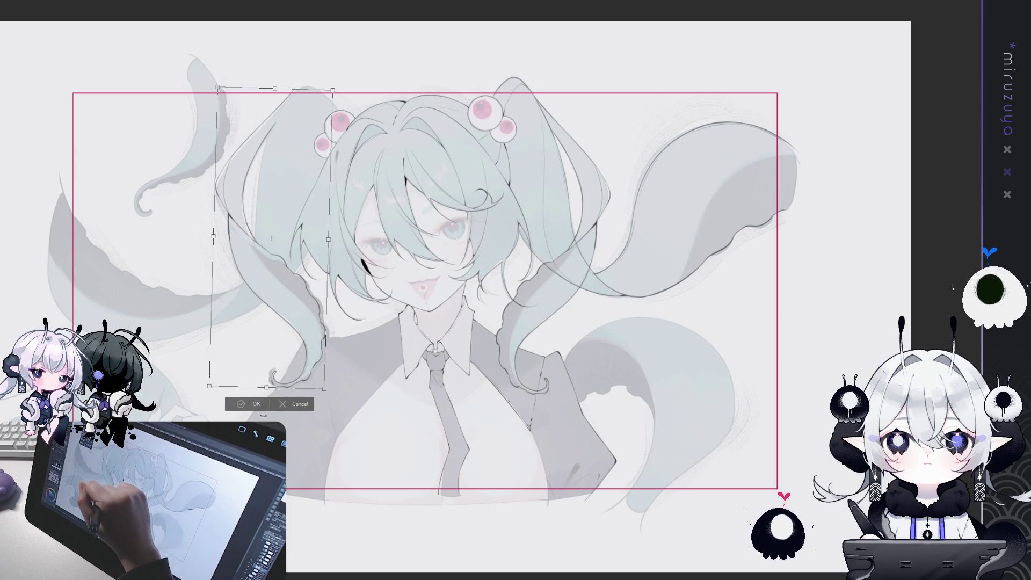
key(Return)
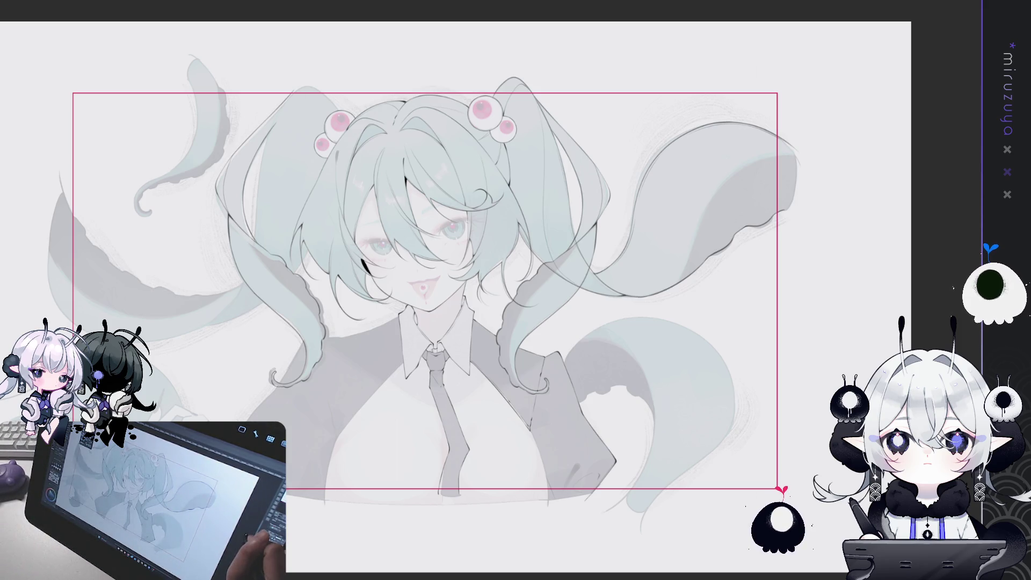
Step: Lasso the left hair, rotate it slightly counter-clockwise and shift it a little left
drag(483, 268, 535, 284)
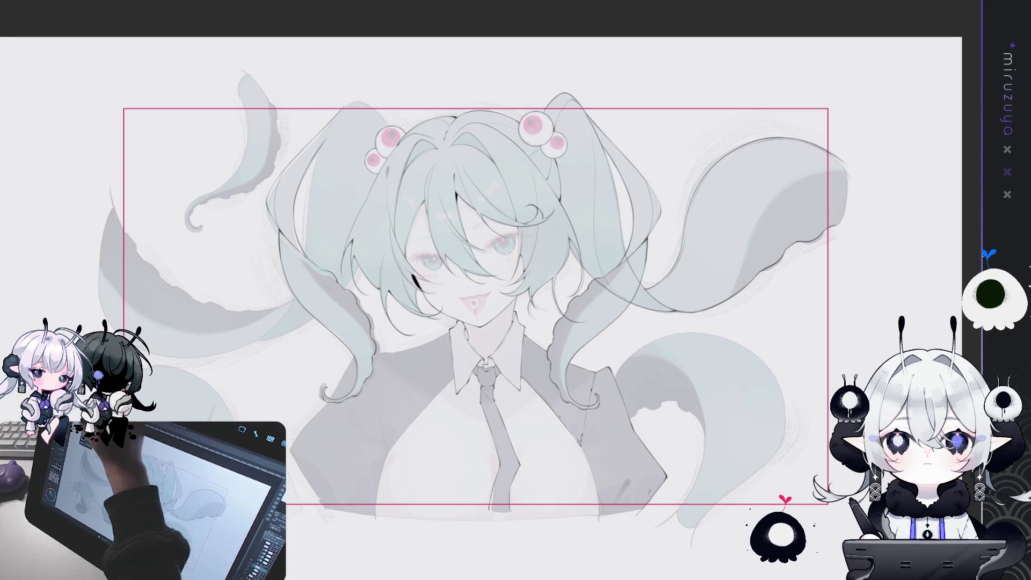
drag(266, 109, 376, 404)
key(ctrl+t)
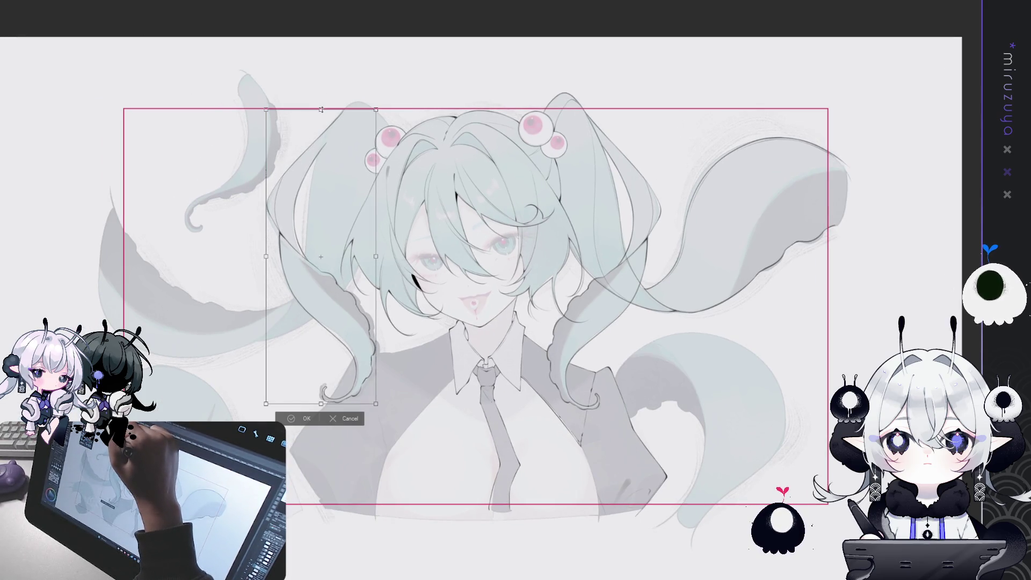
drag(328, 86, 324, 78)
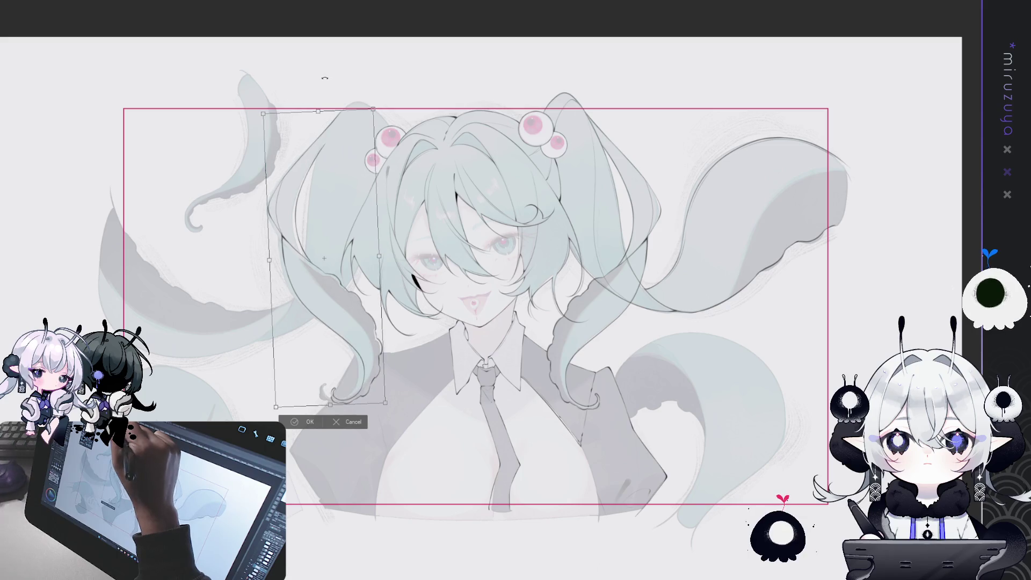
drag(323, 151, 320, 151)
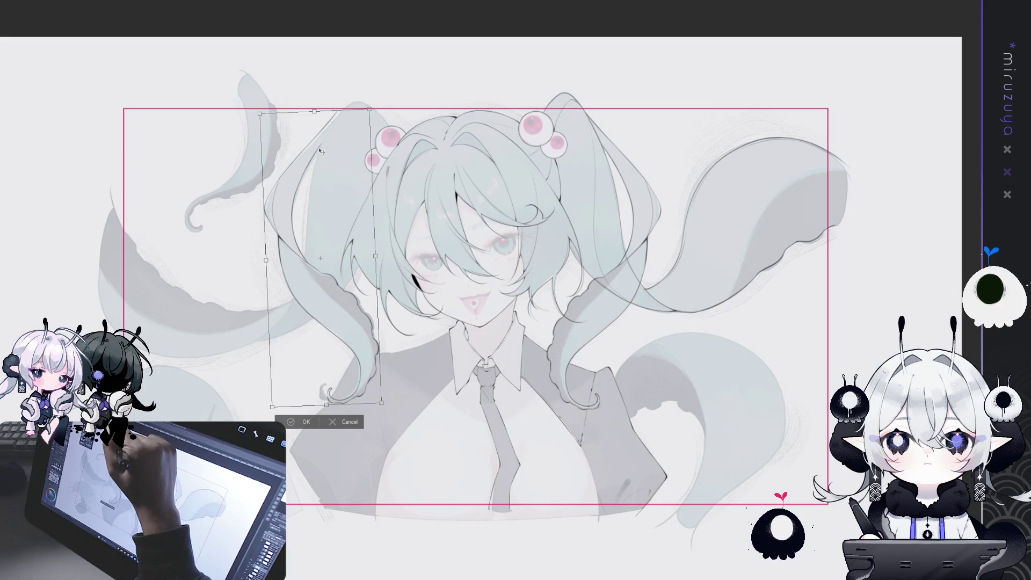
key(Return)
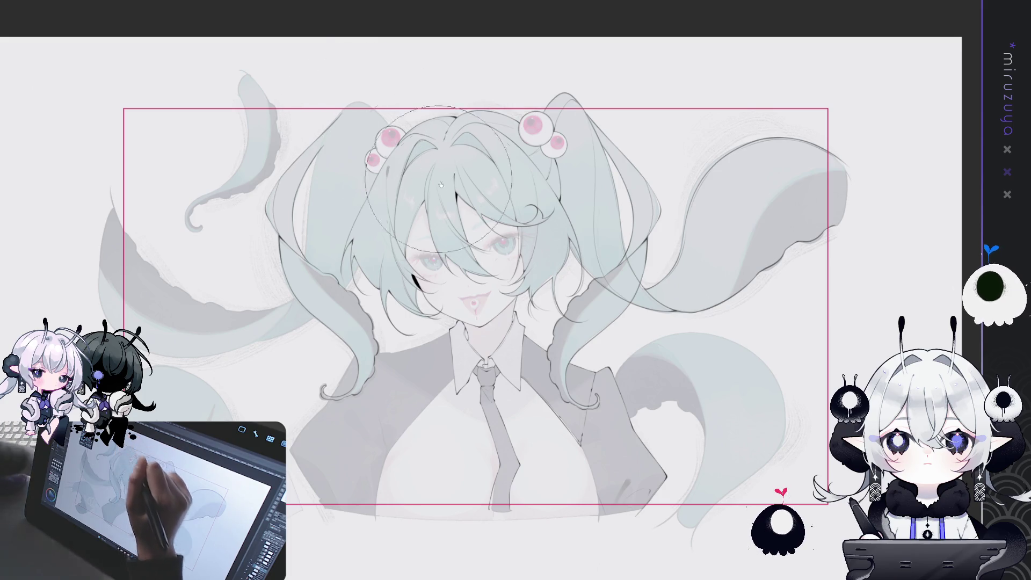
key(ctrl+plus)
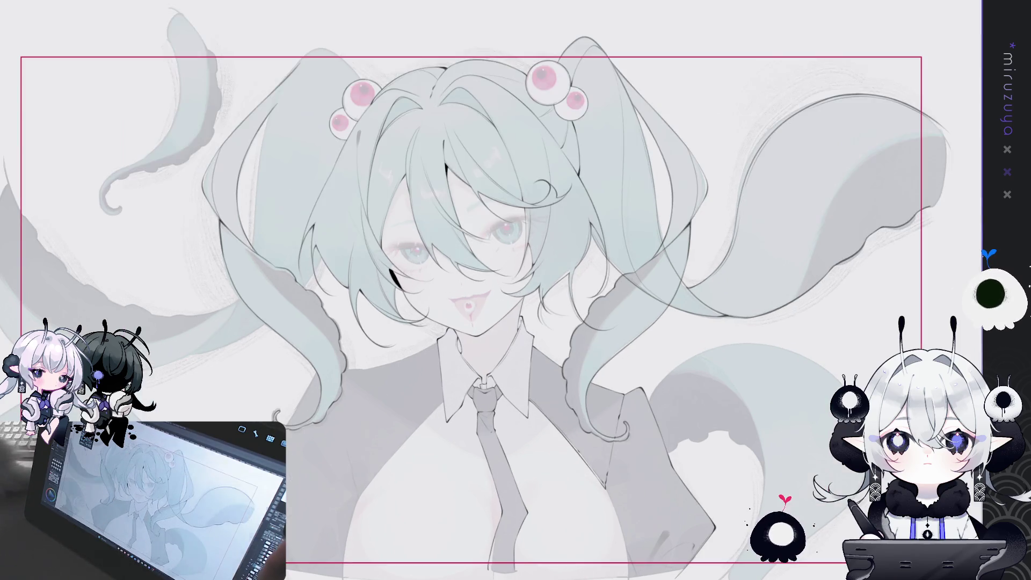
key(ctrl+plus)
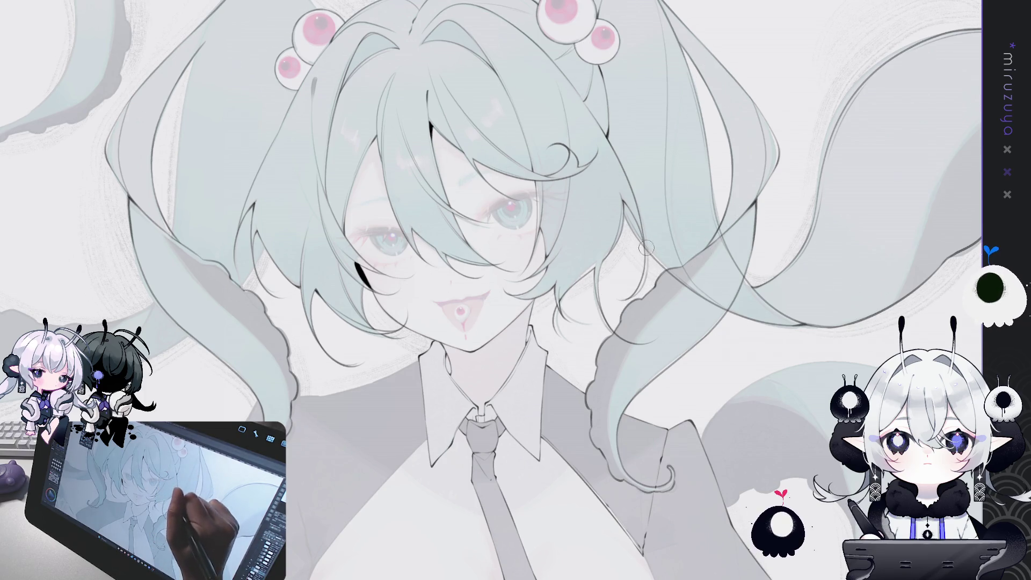
drag(743, 304, 581, 156)
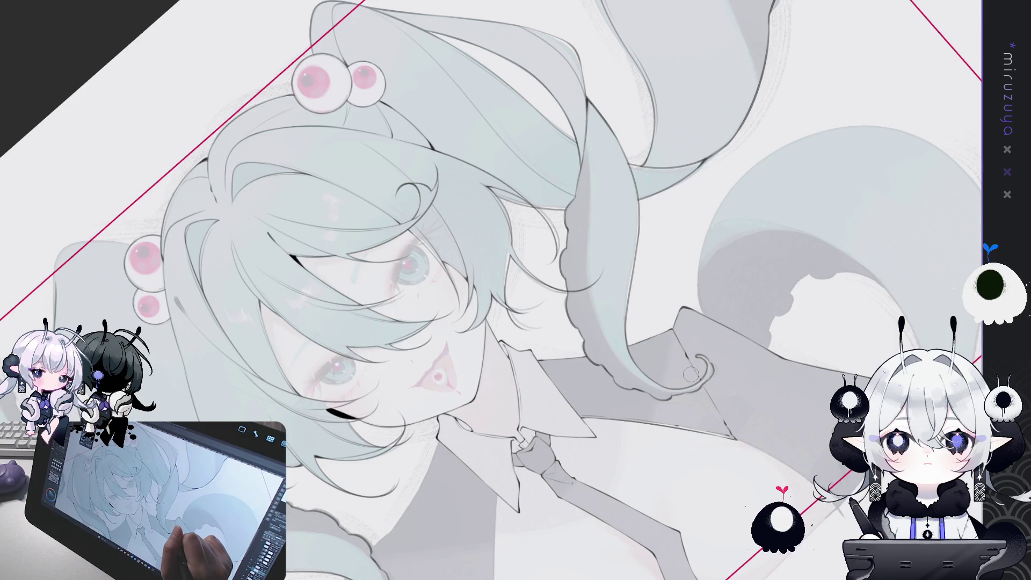
key(ctrl+at)
scroll(491, 290, up, 3)
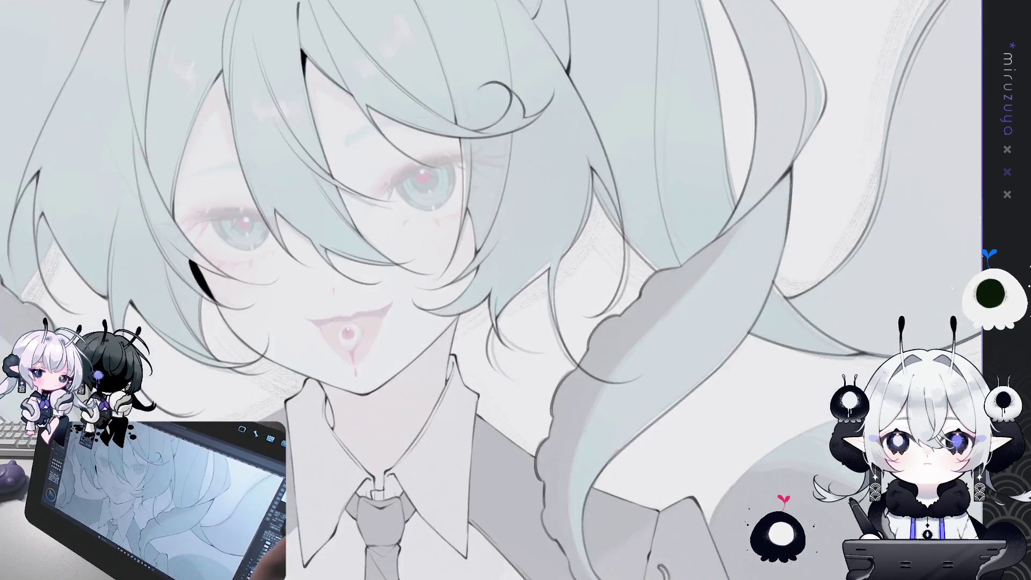
scroll(491, 290, down, 10)
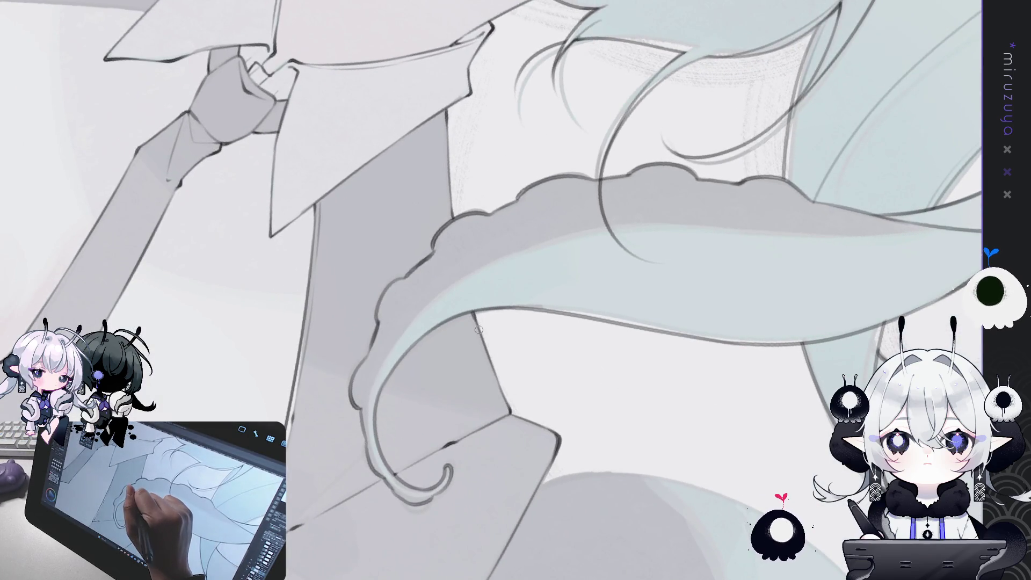
drag(513, 524, 716, 441)
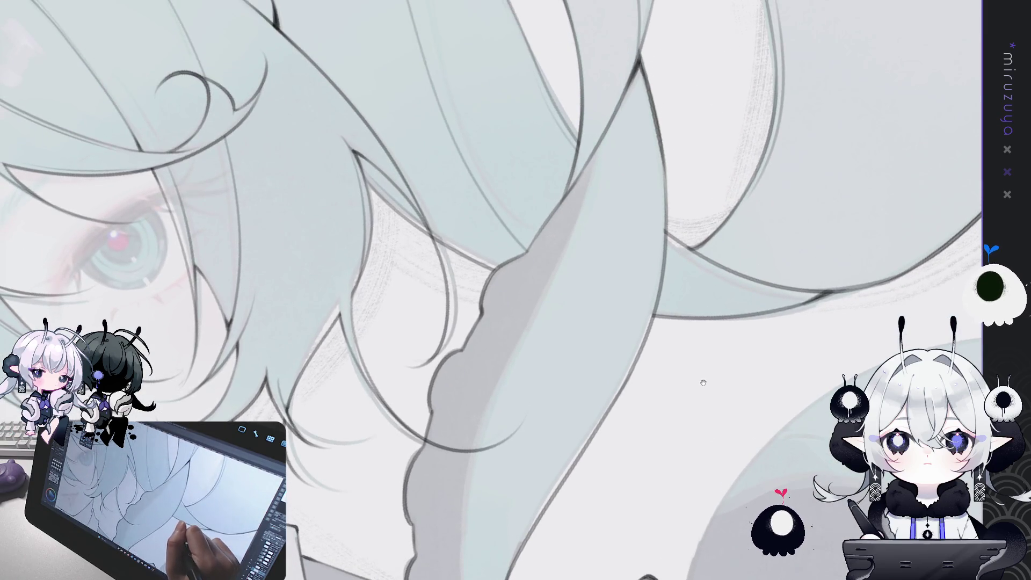
drag(713, 373, 574, 265)
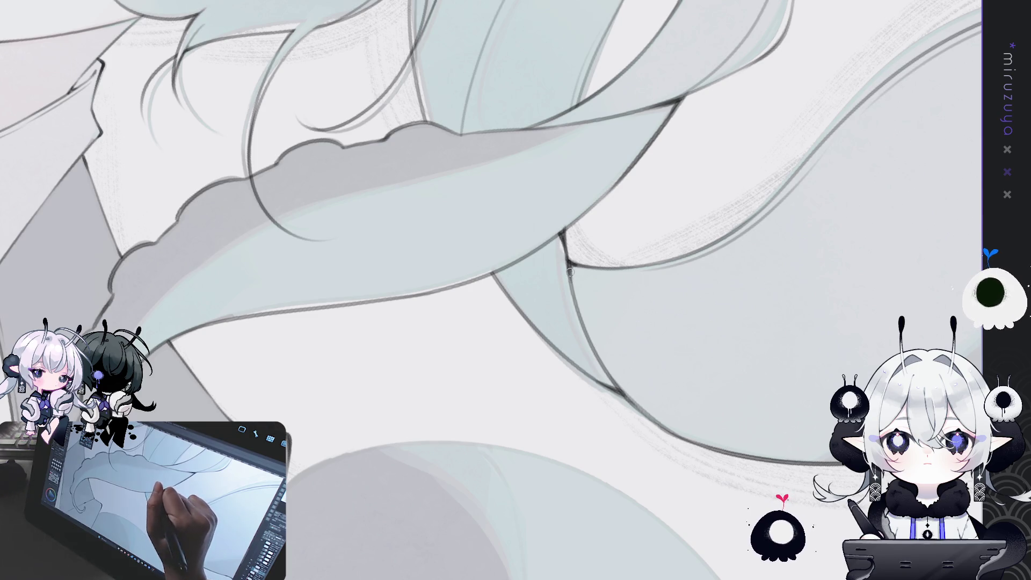
drag(610, 303, 639, 460)
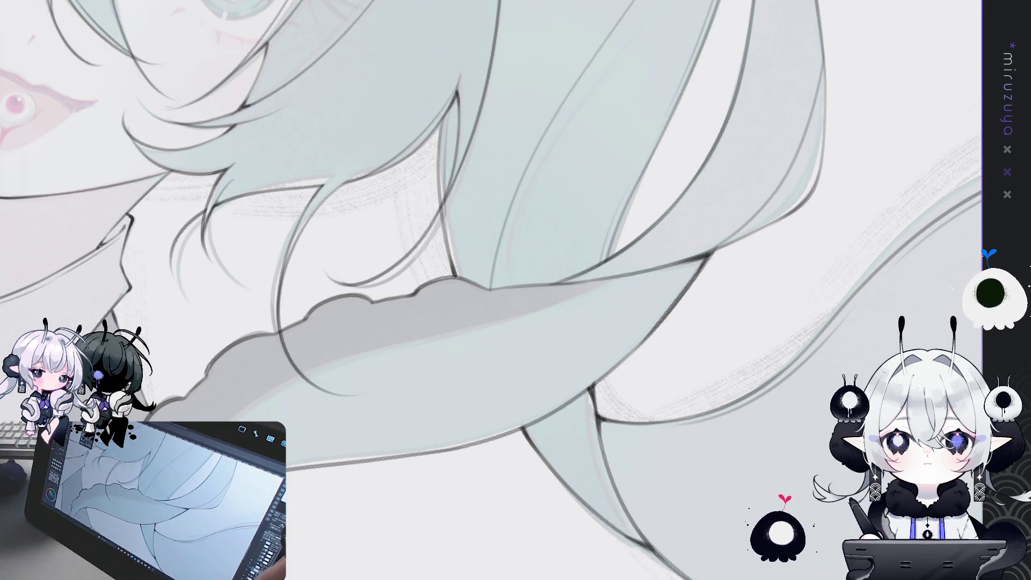
key(ctrl+plus)
key(ctrl+plus)
key(ctrl+plus)
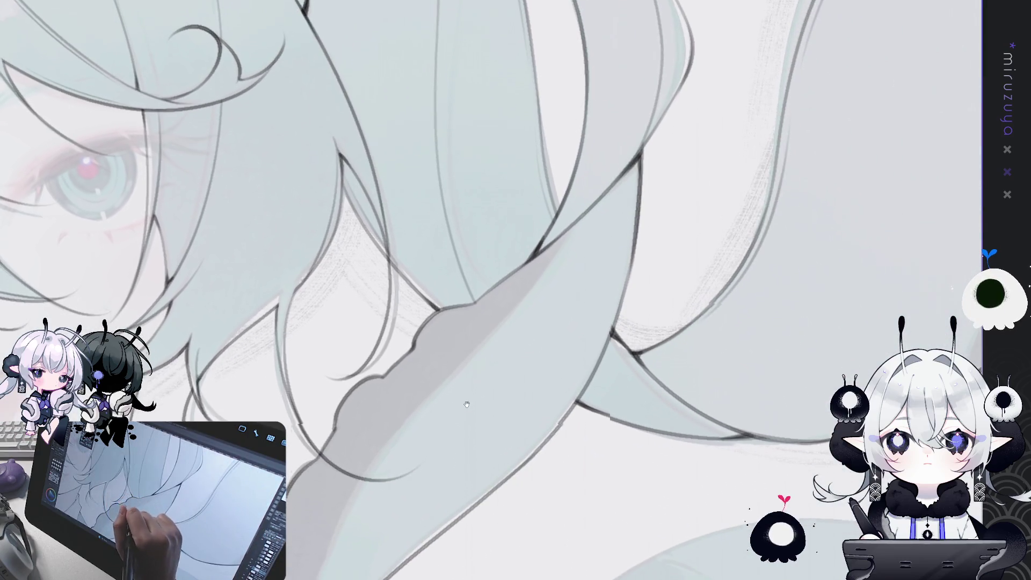
Step: Draw a dark line along the edge of the hair strand beside the face
drag(467, 404, 470, 383)
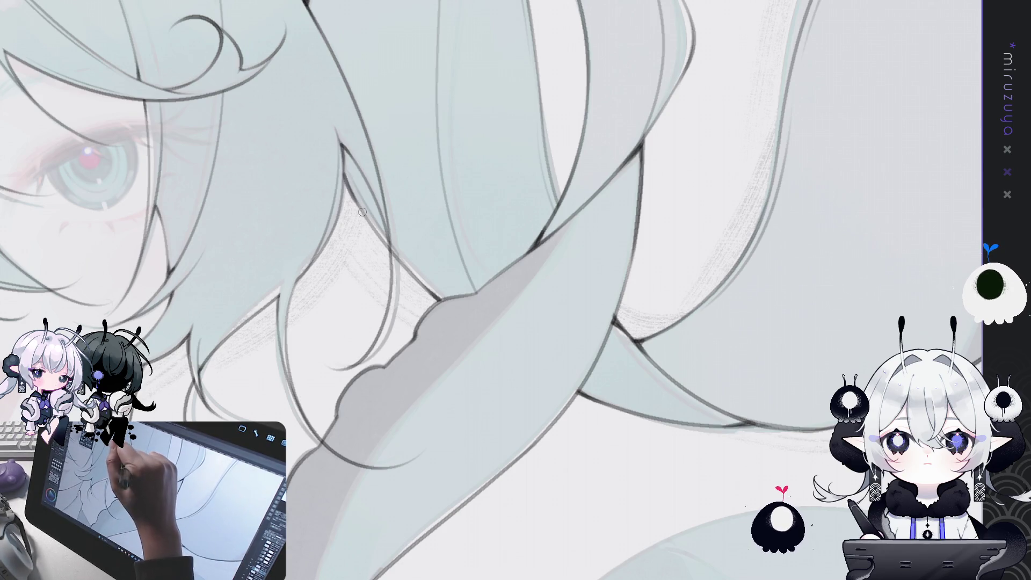
drag(345, 176, 368, 218)
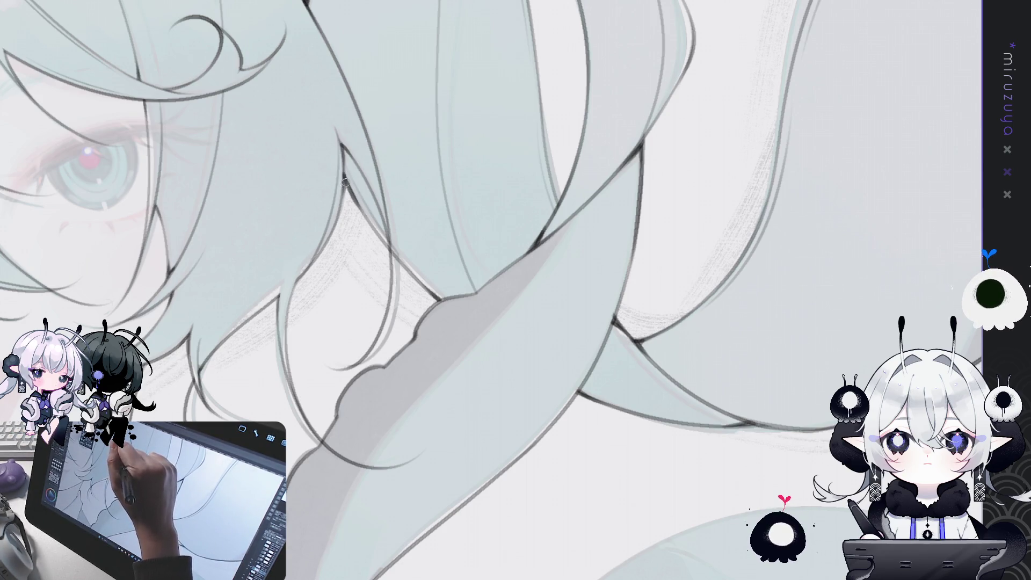
mouse_move(638, 191)
mouse_down()
mouse_move(584, 417)
mouse_move(582, 500)
mouse_up()
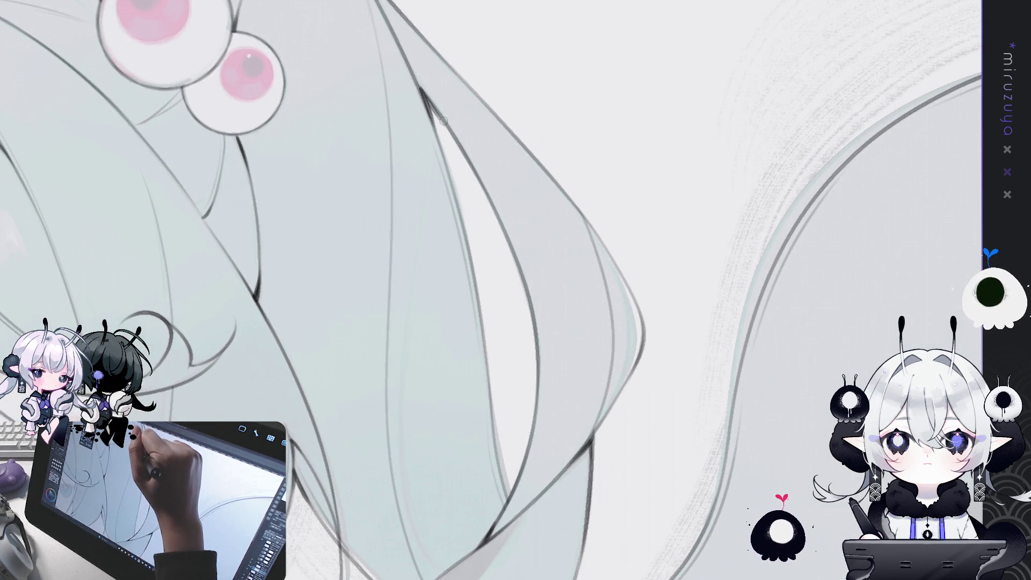
Step: Trace a darker line along the twin tail's upper outer edge below the eyeball ornaments
drag(546, 146, 596, 237)
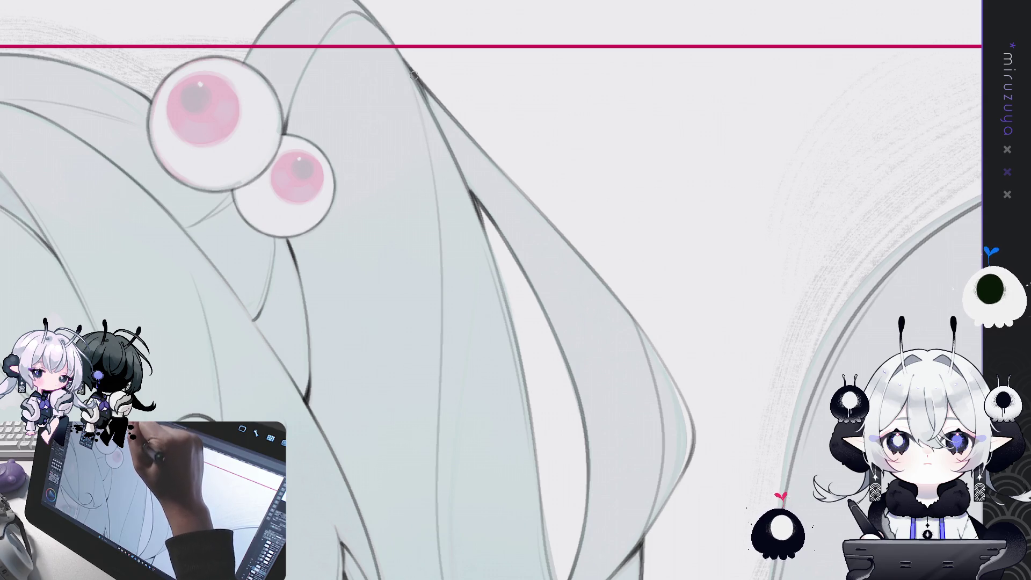
drag(409, 70, 431, 111)
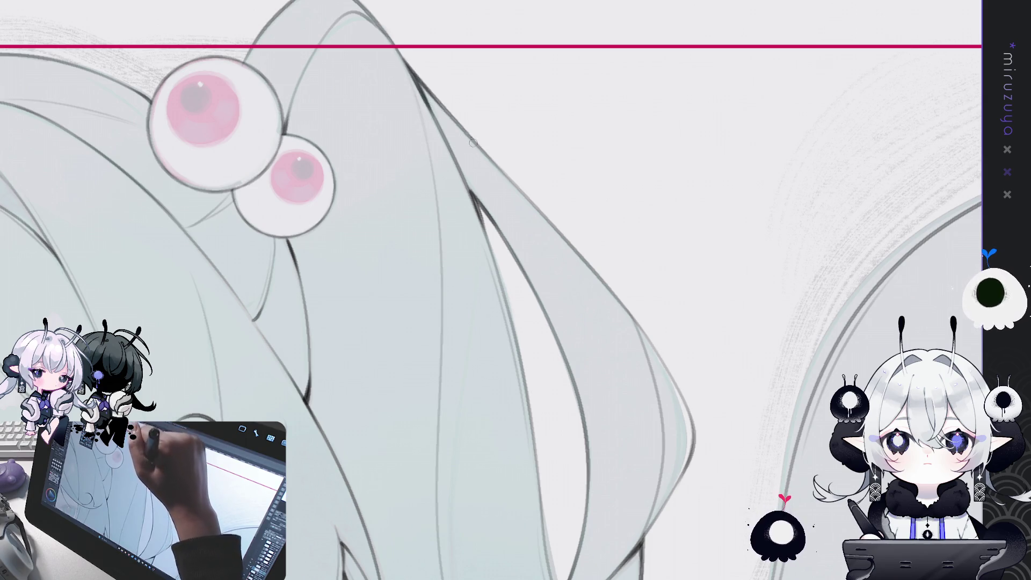
scroll(472, 143, down, 2)
Step: Pan and zoom around the girl's face and head, ending zoomed out on most of the figure
drag(472, 143, 505, 200)
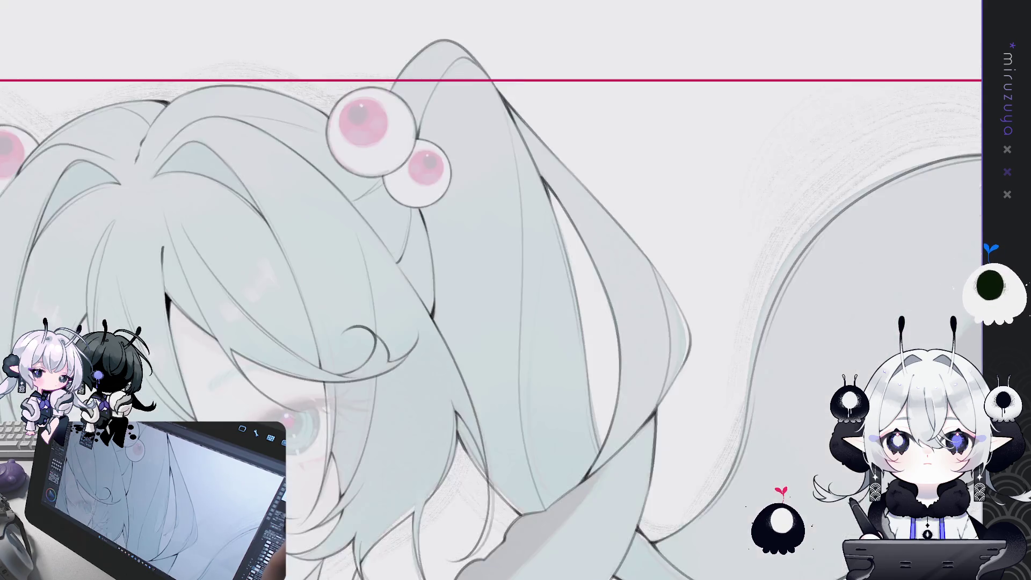
scroll(491, 290, down, 2)
scroll(765, 389, up, 1)
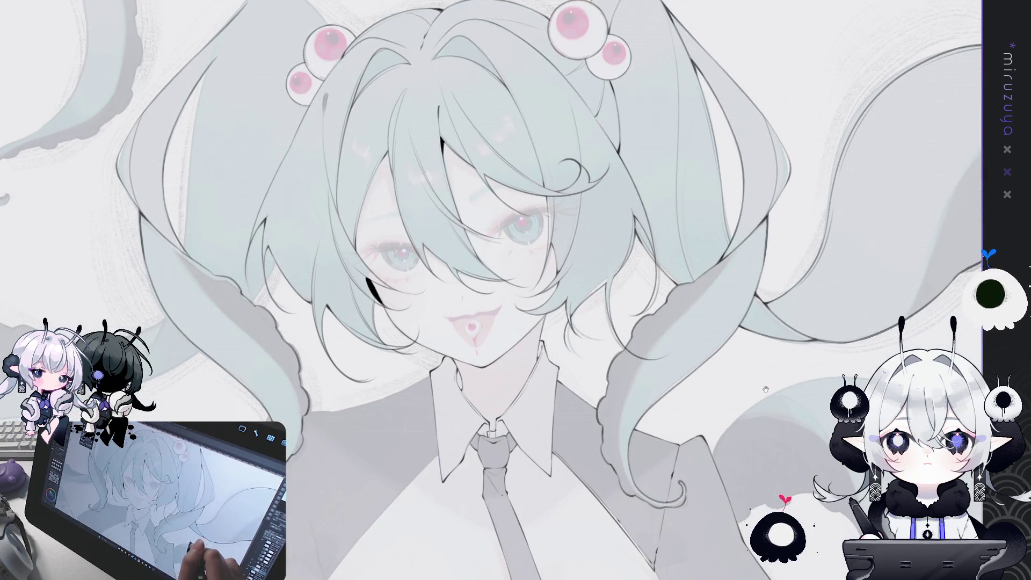
drag(765, 390, 800, 374)
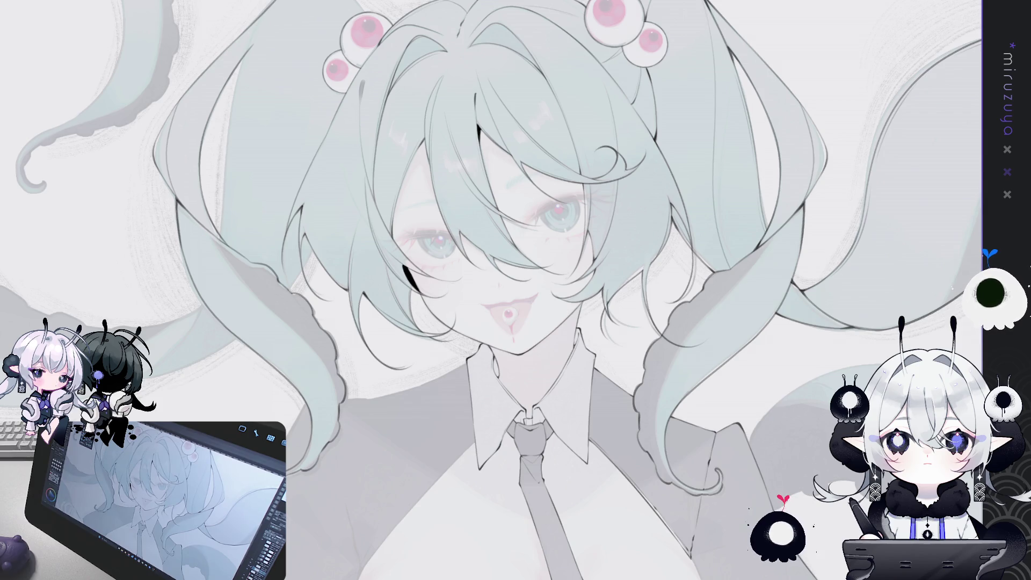
mouse_move(690, 391)
mouse_down()
mouse_move(730, 374)
mouse_move(786, 440)
mouse_move(788, 491)
mouse_move(760, 412)
mouse_up()
scroll(492, 290, down, 5)
scroll(537, 268, up, 8)
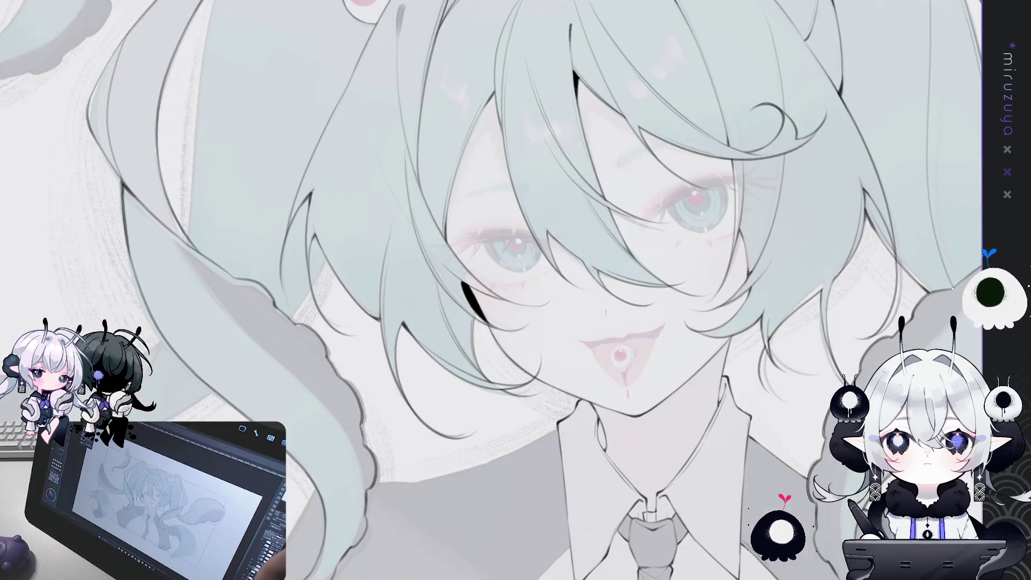
key(ctrl+minus)
key(ctrl+minus)
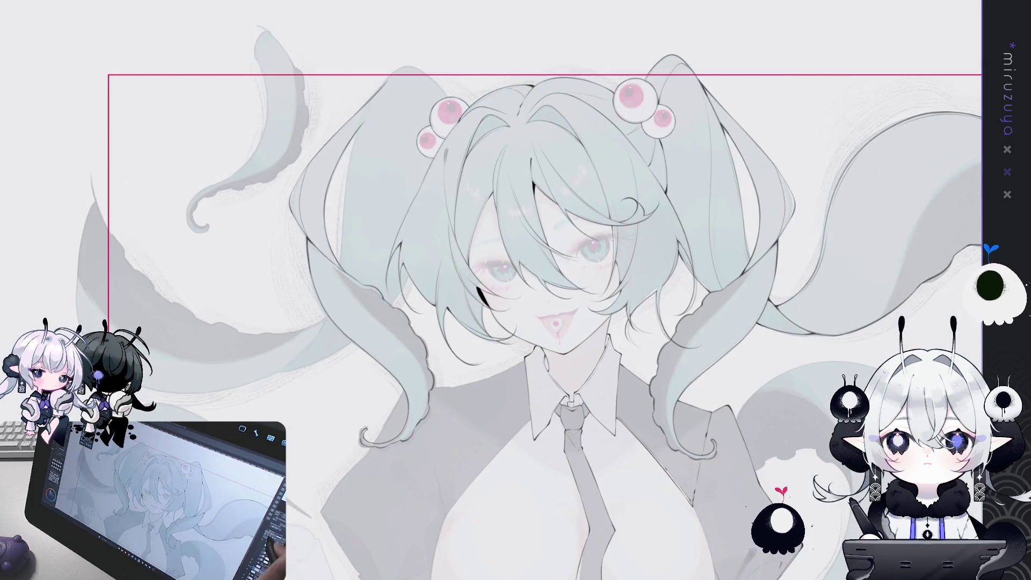
Step: Mirror the canvas and redraw the right twin tail's edge line, settling on a shorter stroke
key(h)
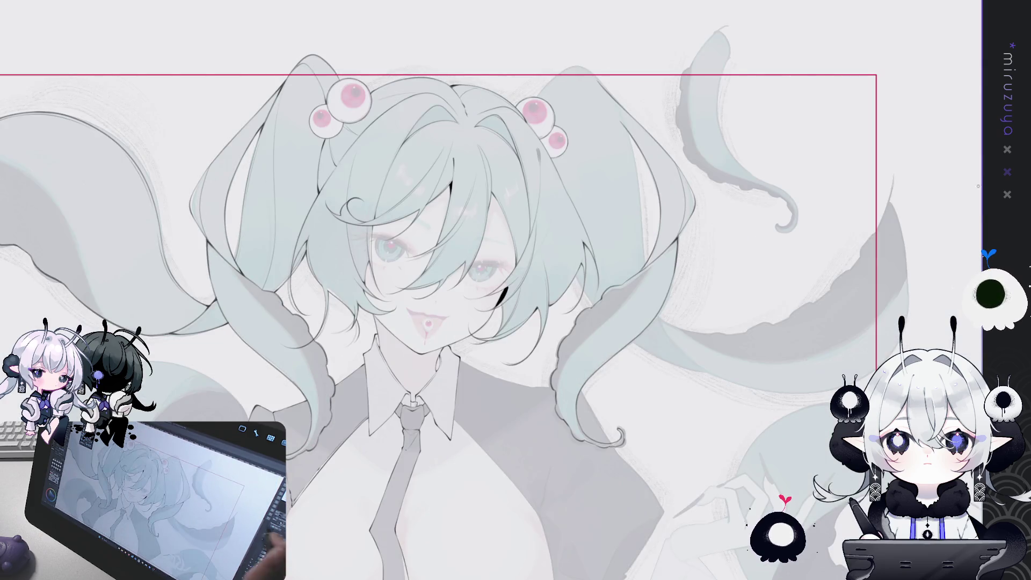
drag(742, 353, 709, 369)
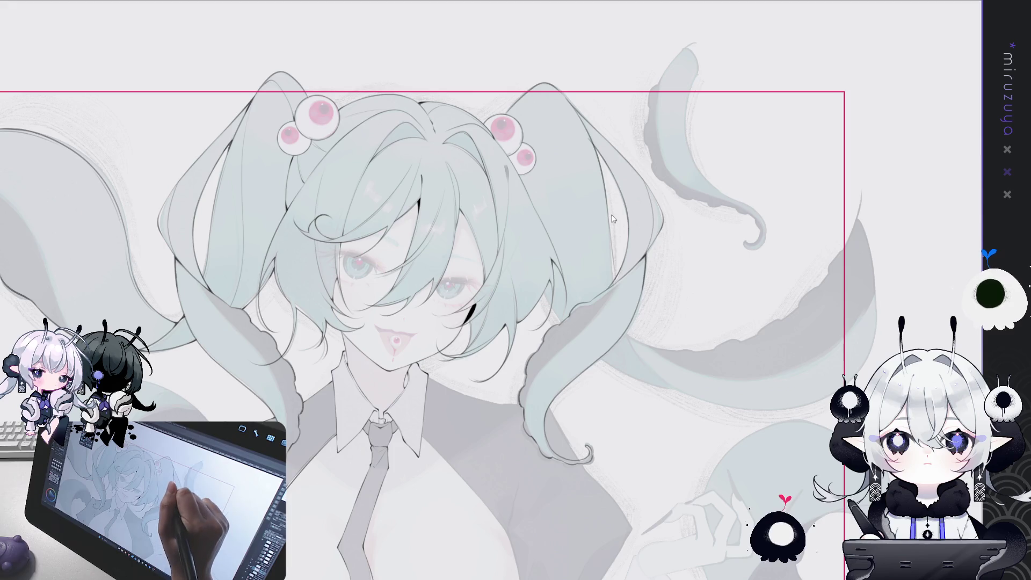
drag(609, 220, 628, 337)
key(ctrl+z)
key(ctrl+z)
drag(609, 230, 653, 371)
key(ctrl+z)
drag(611, 231, 651, 372)
key(ctrl+z)
drag(611, 225, 636, 352)
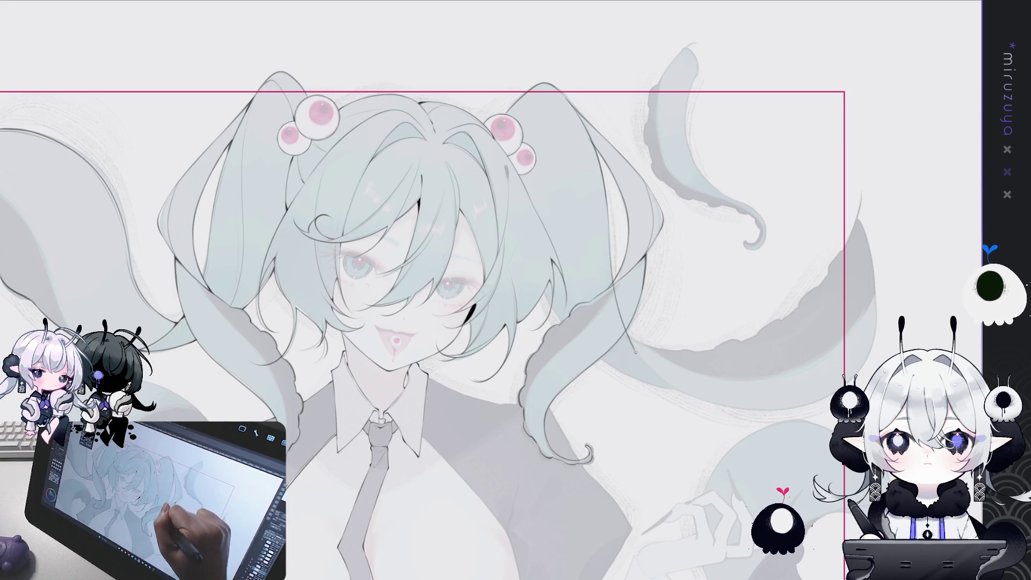
mouse_move(700, 399)
mouse_down()
mouse_move(714, 349)
mouse_move(683, 228)
mouse_up()
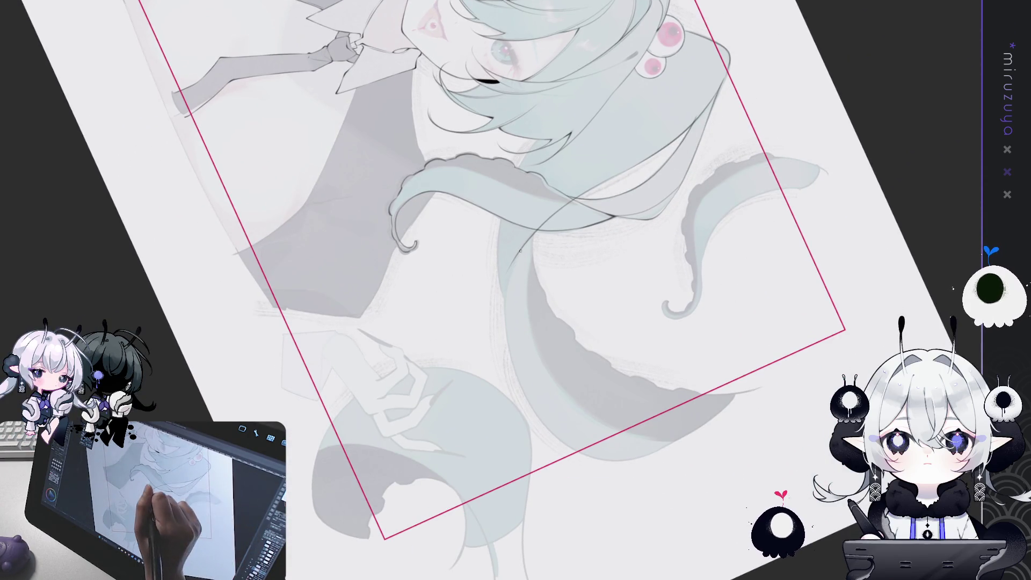
Step: Draw a curved outline down the twin tail's inner edge beside the collar, retrying until it fits
drag(495, 417, 491, 249)
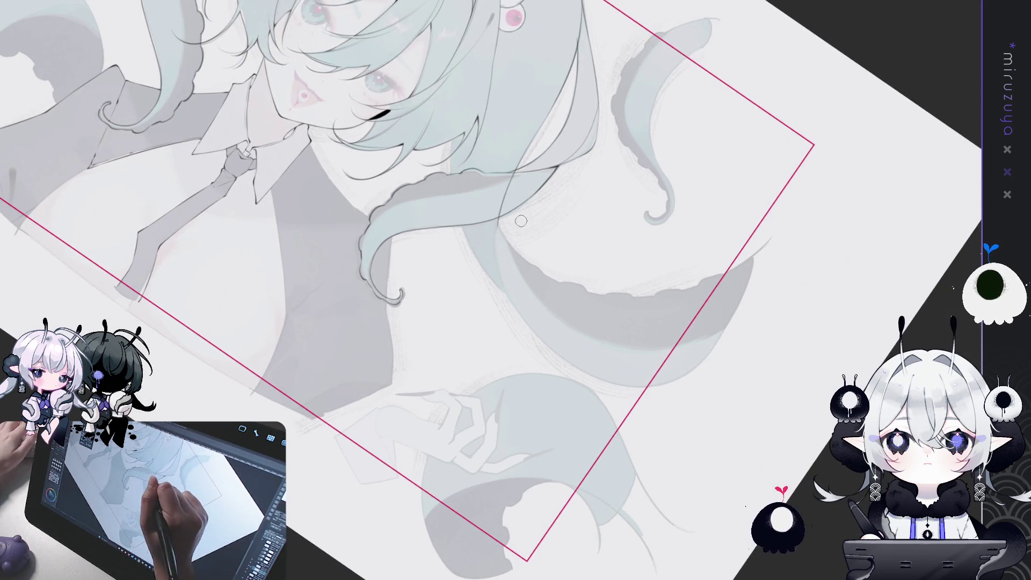
key(ctrl+z)
drag(500, 222, 511, 295)
key(ctrl+z)
drag(498, 221, 569, 361)
drag(498, 218, 571, 372)
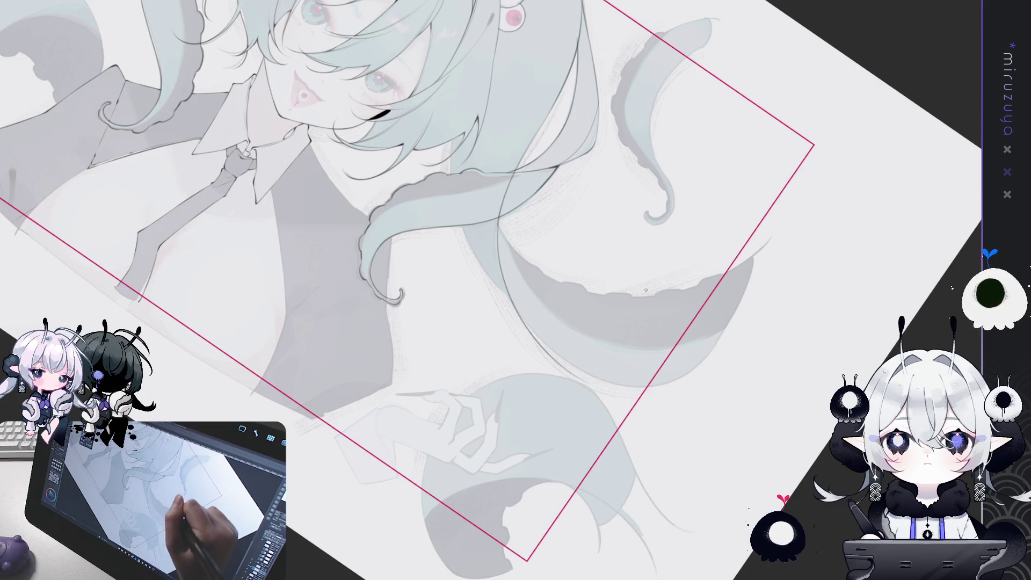
Step: Outline the lower tentacle edge and the central tentacle's left edge in dark line
mouse_move(646, 290)
mouse_down()
mouse_move(551, 249)
mouse_move(518, 465)
mouse_move(569, 500)
mouse_up()
drag(507, 454, 584, 495)
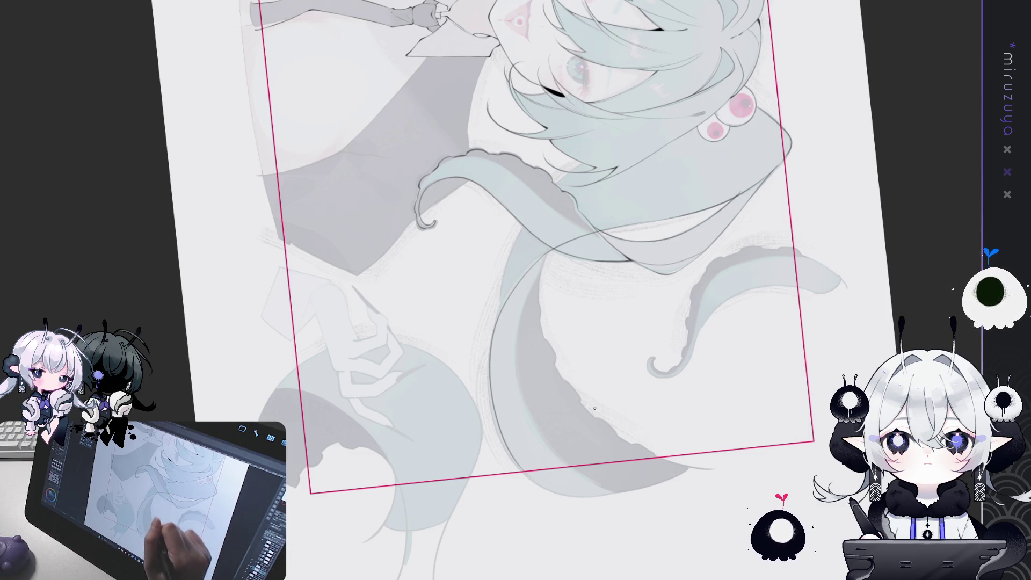
mouse_move(594, 408)
mouse_down()
mouse_move(671, 349)
mouse_move(844, 255)
mouse_move(535, 221)
mouse_up()
key(ctrl+z)
drag(520, 123, 484, 349)
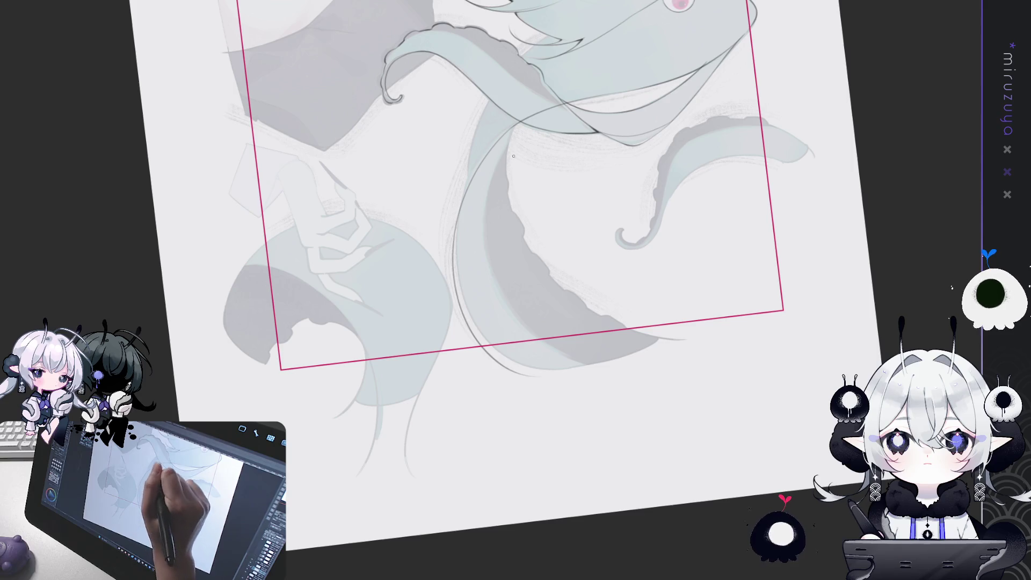
drag(428, 392, 369, 163)
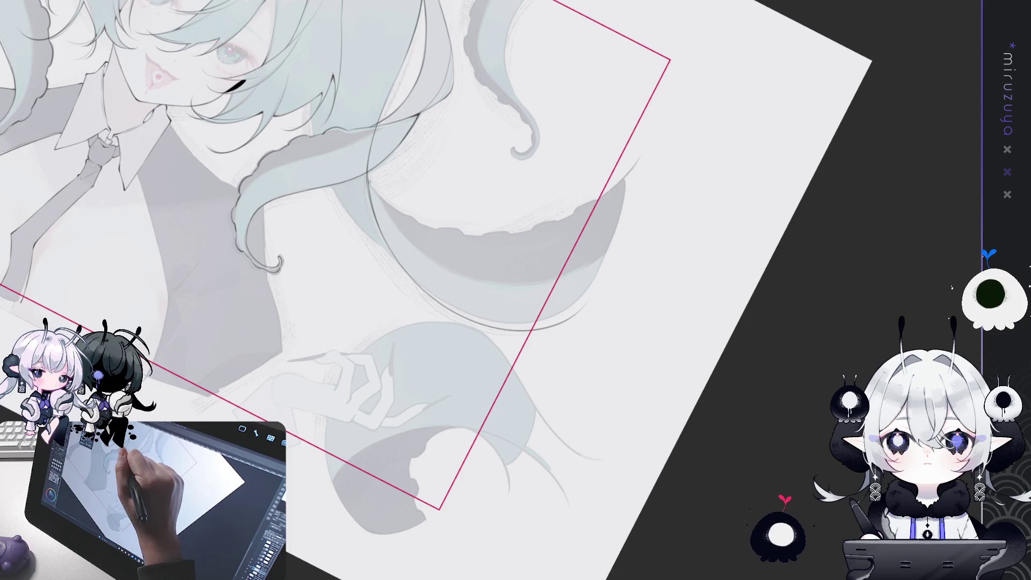
drag(378, 221, 427, 291)
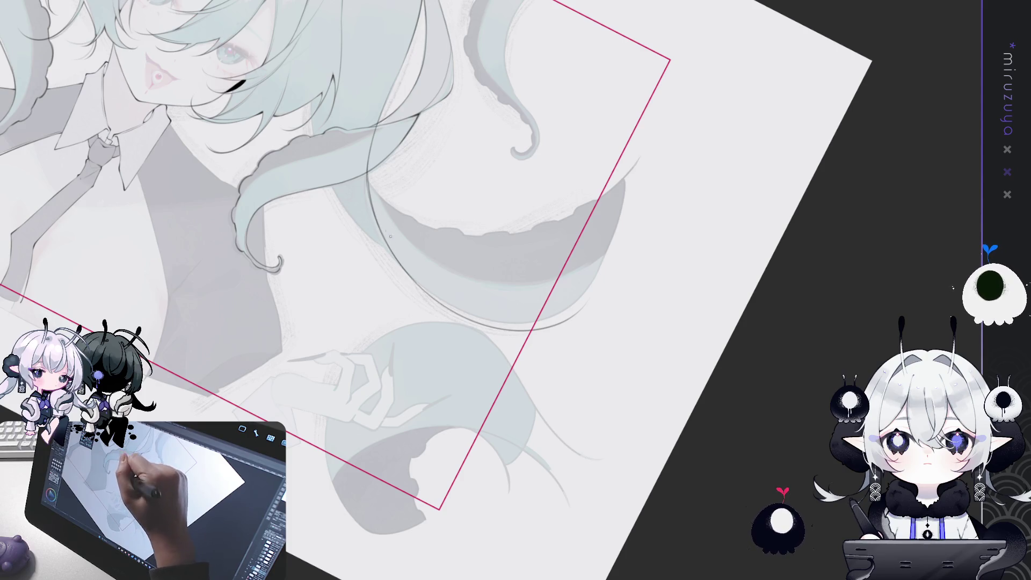
Step: Add a curved dark outline along the hair, redrawing it twice to get it right
mouse_move(610, 108)
mouse_down()
mouse_move(684, 156)
mouse_move(701, 247)
mouse_move(443, 68)
mouse_up()
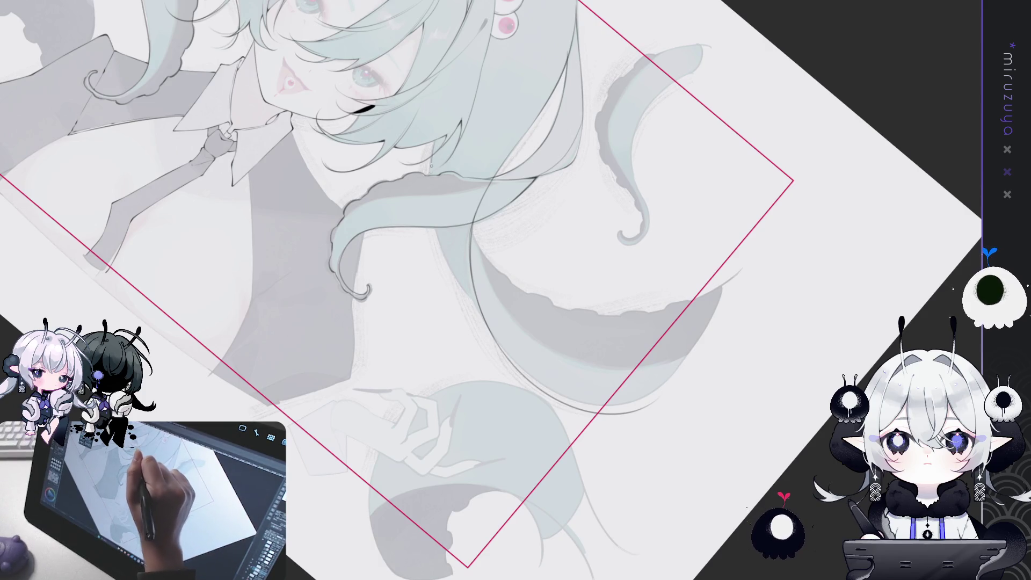
drag(436, 138, 496, 331)
key(ctrl+z)
mouse_move(436, 139)
mouse_down()
mouse_move(435, 179)
mouse_move(484, 319)
mouse_up()
key(ctrl+z)
drag(437, 138, 489, 318)
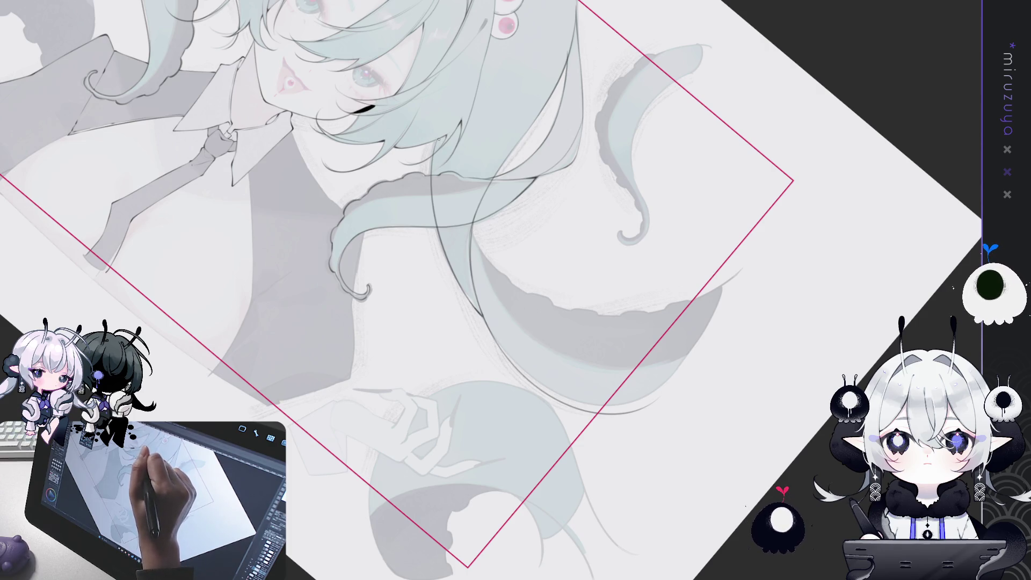
drag(376, 322, 407, 364)
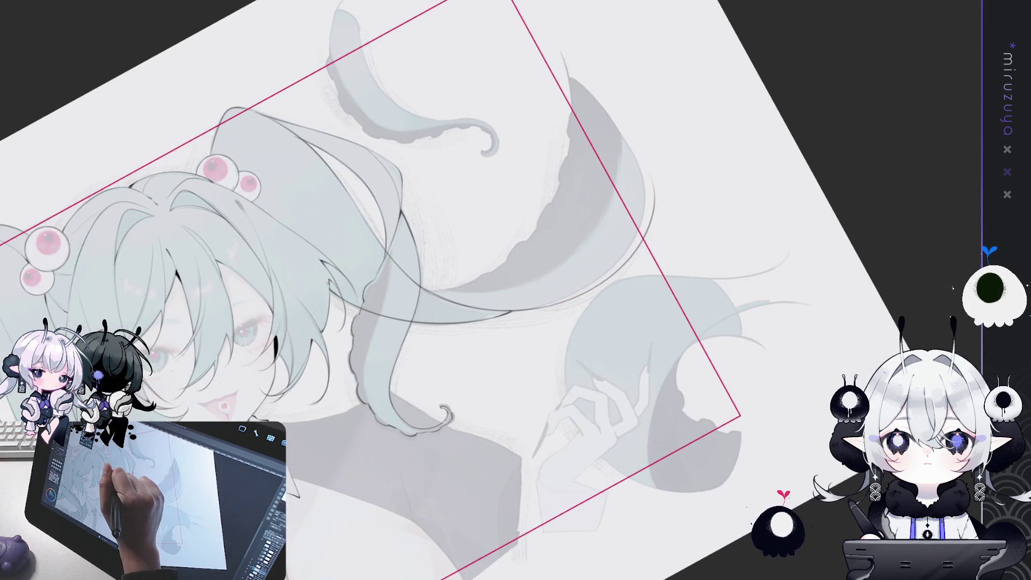
drag(326, 293, 840, 272)
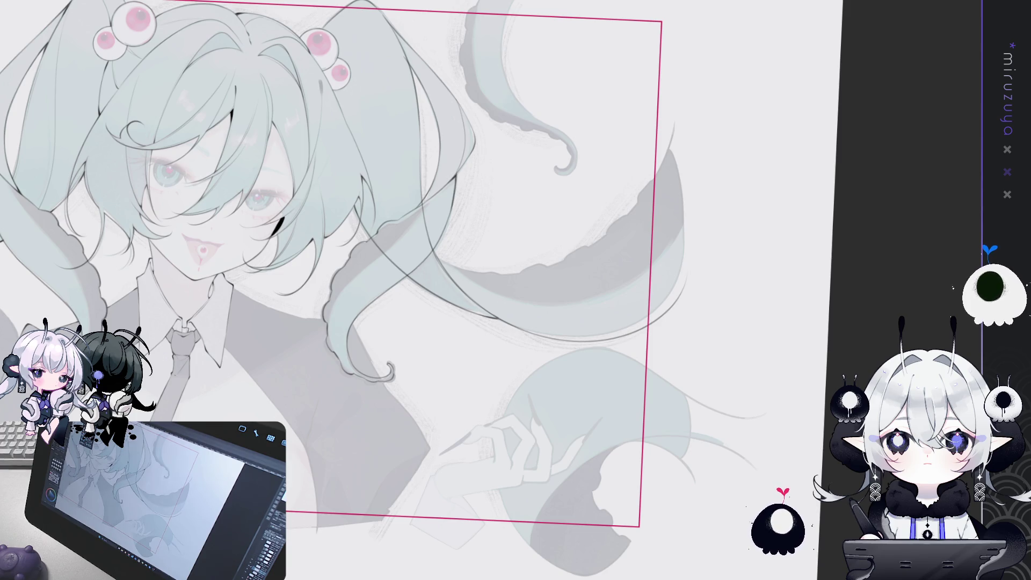
drag(902, 266, 983, 278)
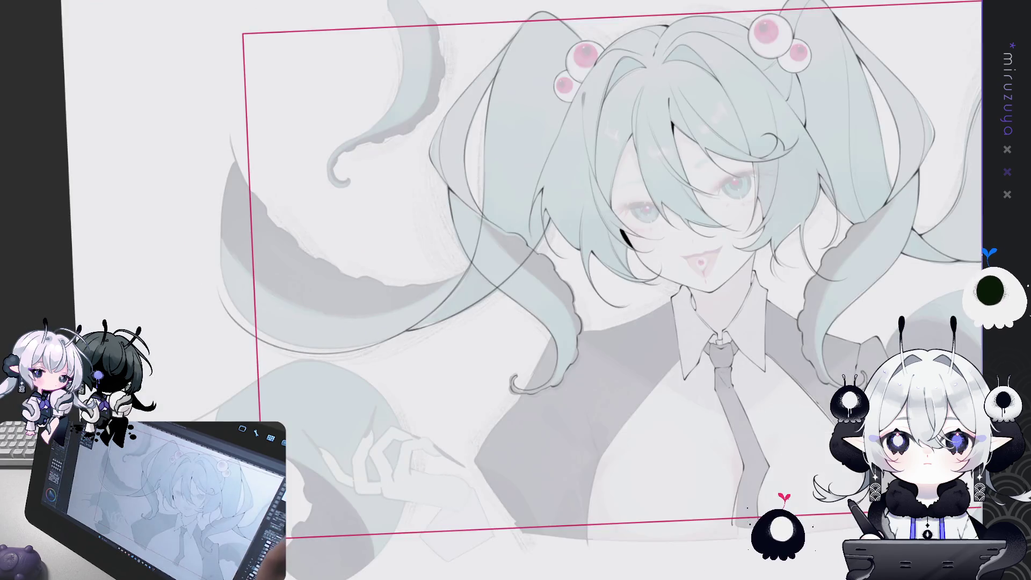
Step: Erase the stray dark stroke cutting across the pale cyan twin-tail strand at the shoulder
scroll(584, 225, up, 5)
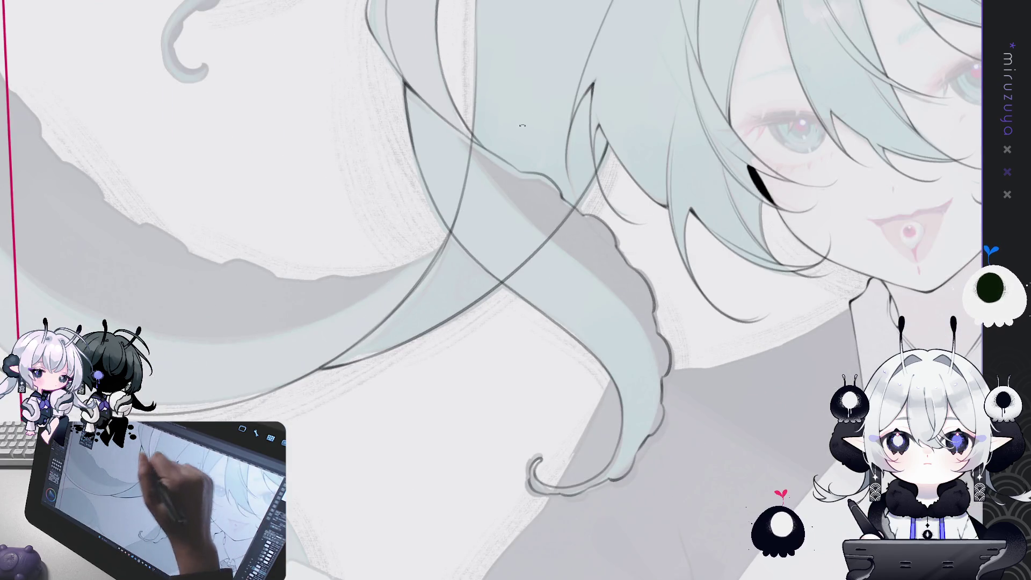
drag(584, 225, 539, 156)
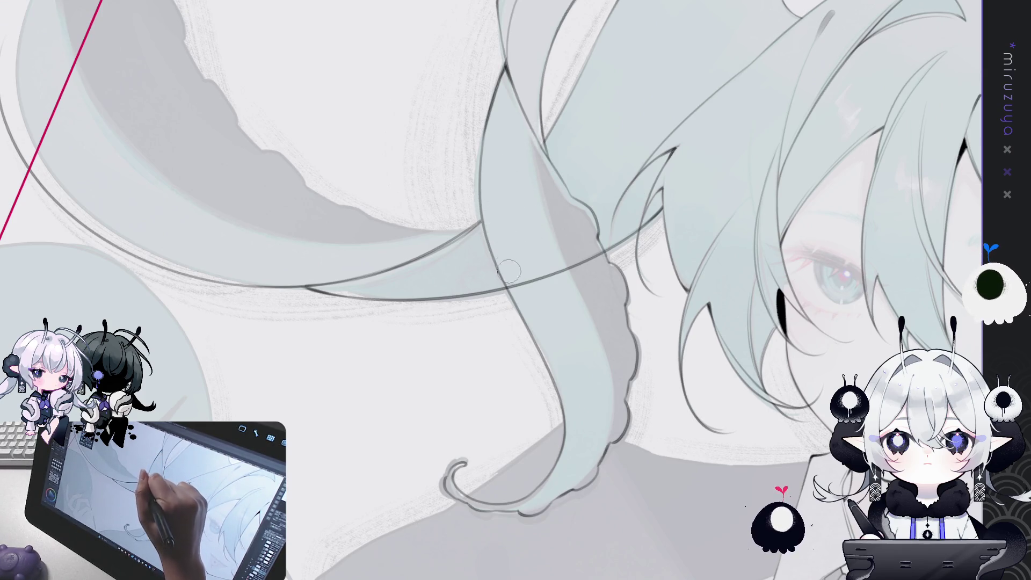
mouse_move(516, 286)
mouse_down()
mouse_move(583, 258)
mouse_move(729, 382)
mouse_move(787, 350)
mouse_up()
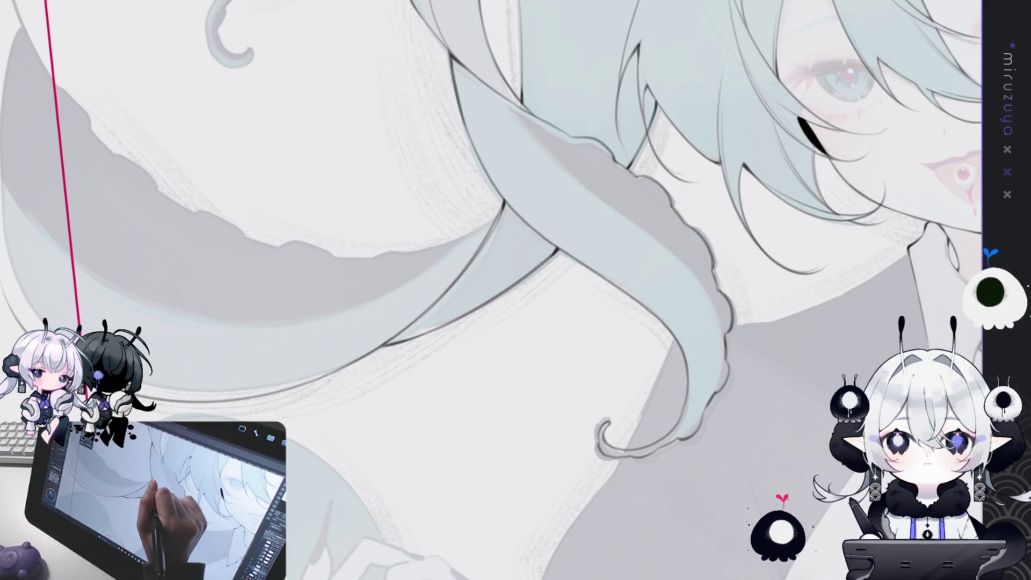
drag(726, 208, 448, 180)
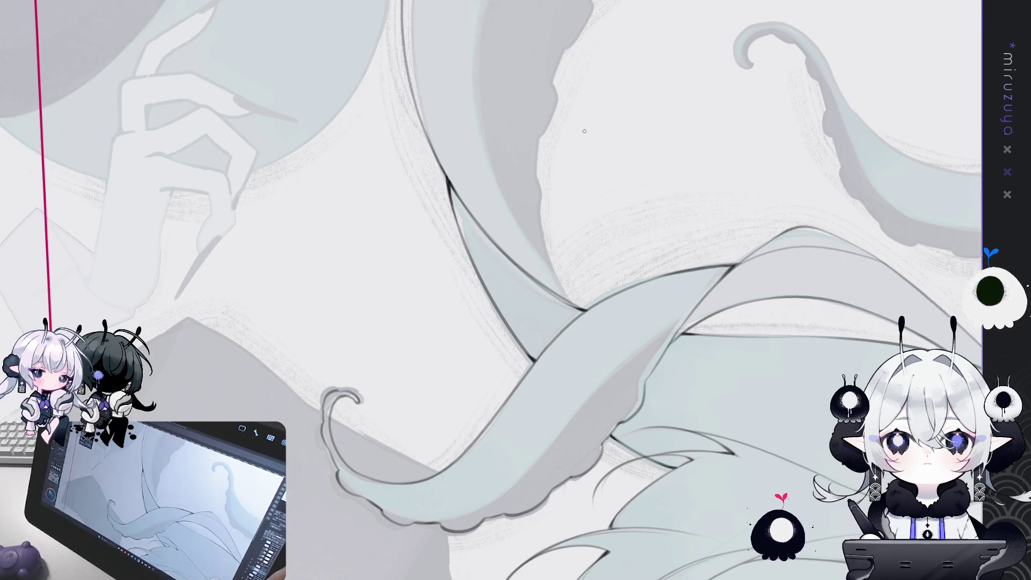
key(ctrl+minus)
Step: Ink dark outlines along the central and right-hand tentacle edges, extending them downward
key(minus)
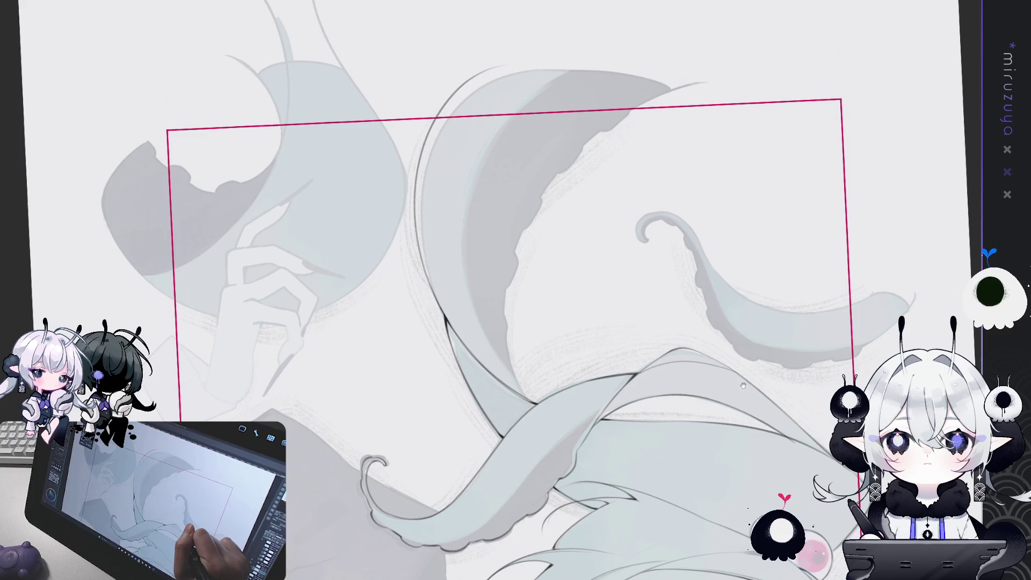
key(minus)
key(minus)
key(minus)
key(minus)
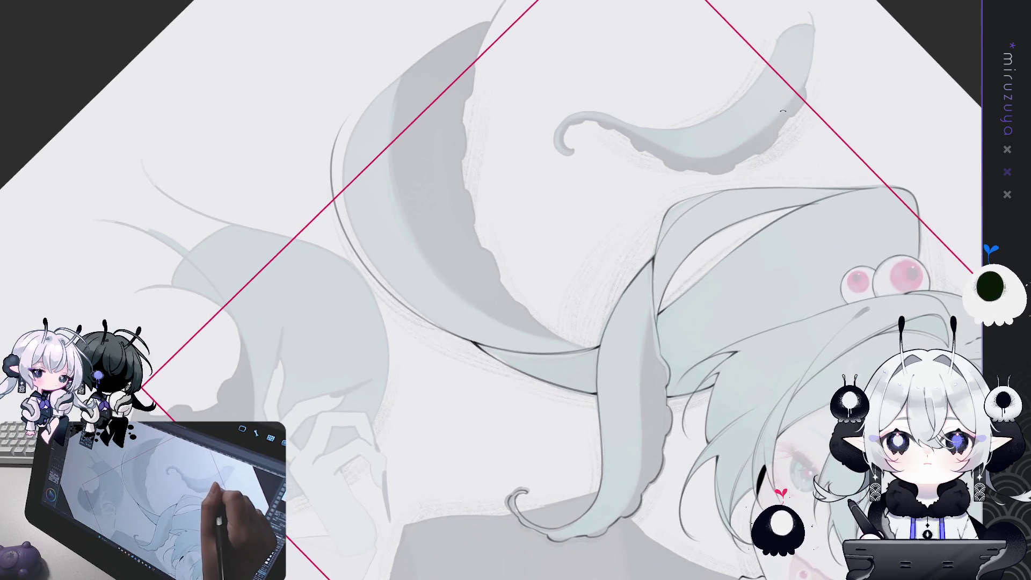
drag(791, 123, 566, 94)
key(ctrl+at)
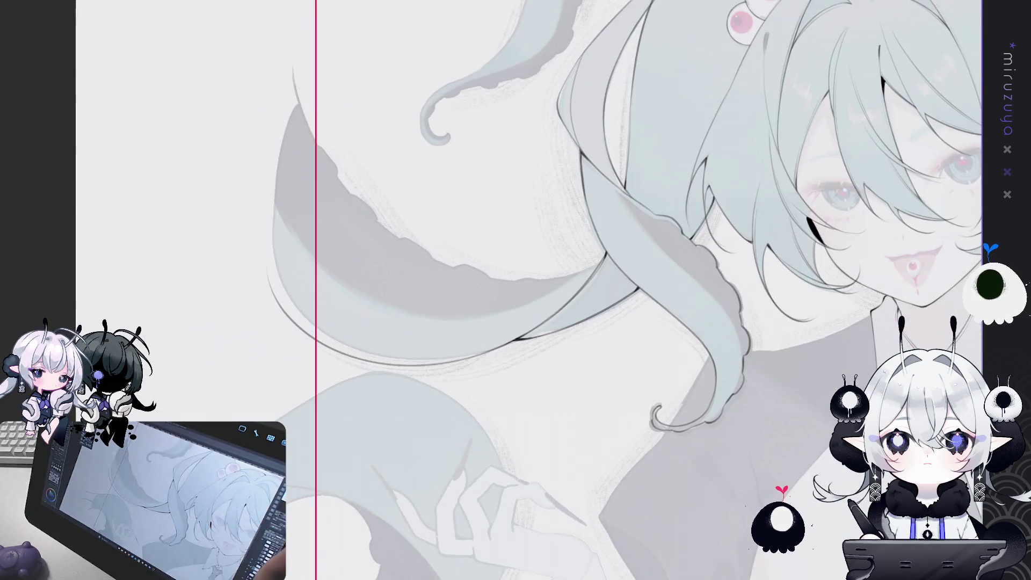
key(h)
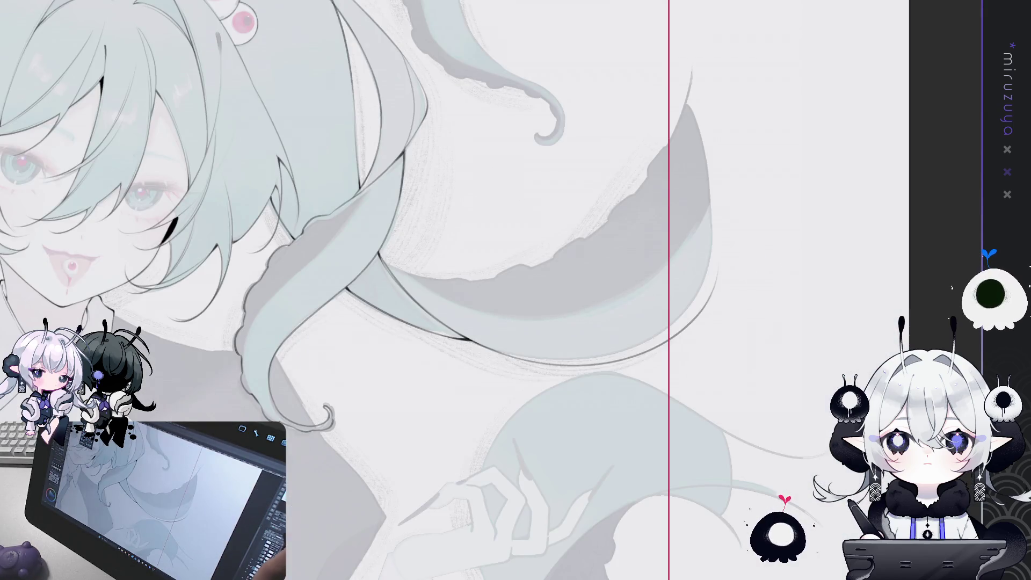
mouse_move(744, 235)
mouse_down()
mouse_move(696, 229)
mouse_move(639, 261)
mouse_up()
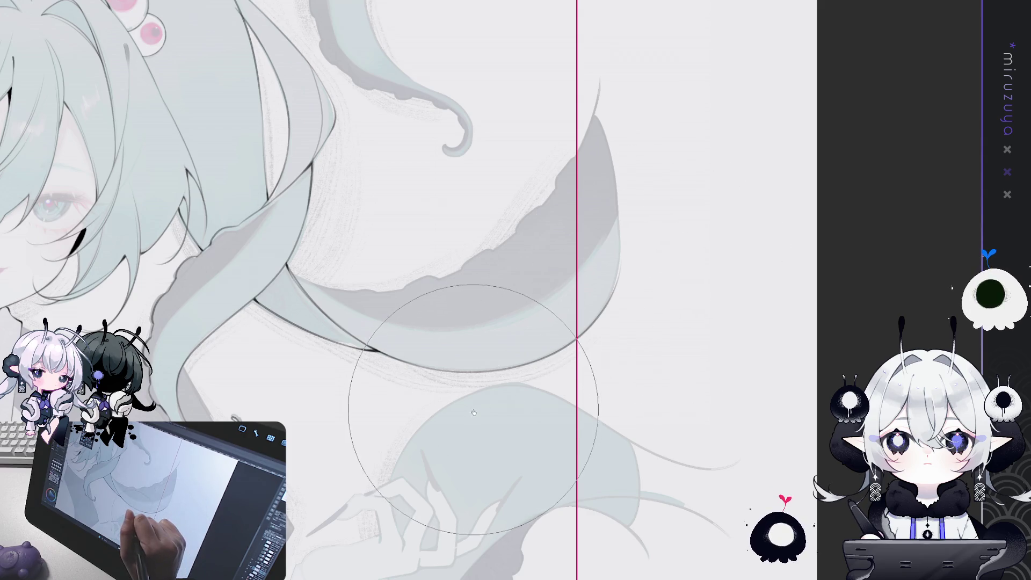
drag(550, 360, 506, 411)
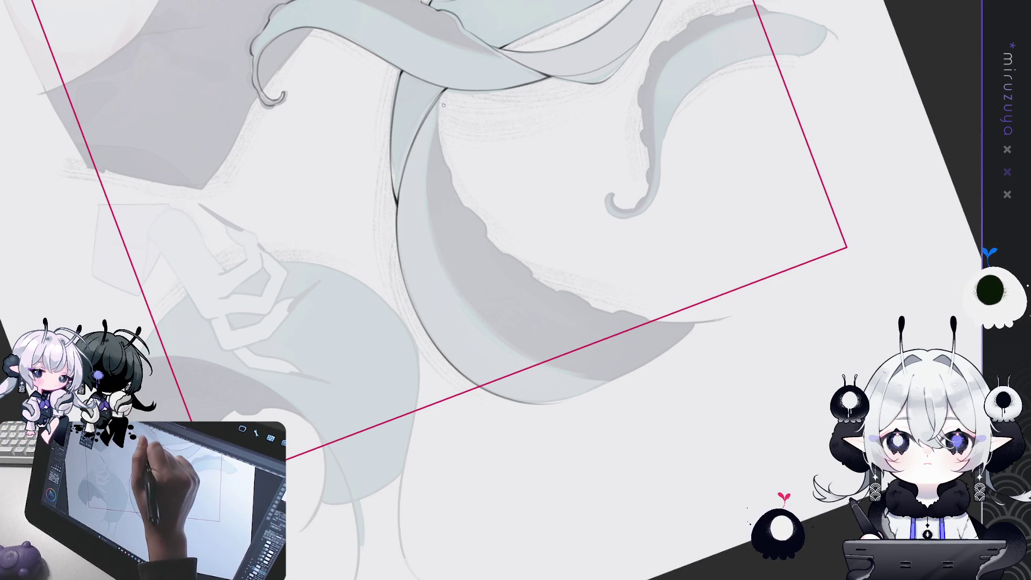
drag(444, 136, 439, 94)
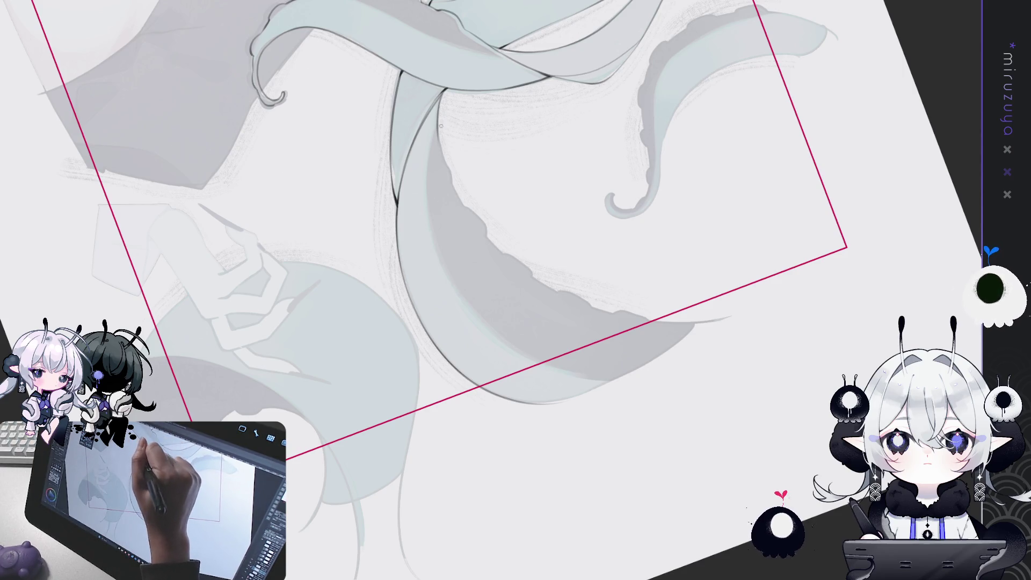
mouse_move(444, 142)
mouse_down()
mouse_move(439, 95)
mouse_move(441, 146)
mouse_up()
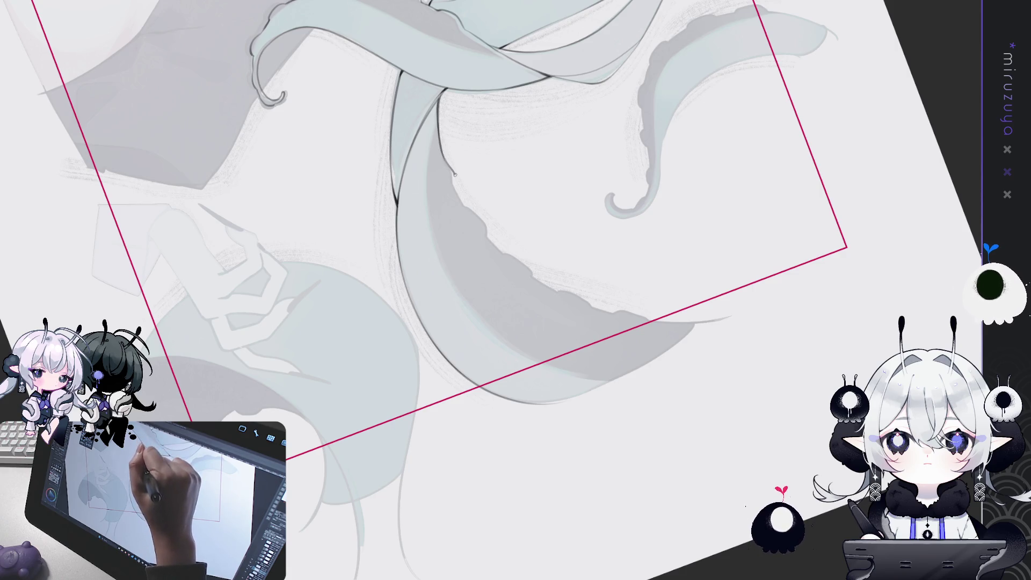
mouse_move(440, 146)
mouse_down()
mouse_move(464, 204)
mouse_move(717, 274)
mouse_up()
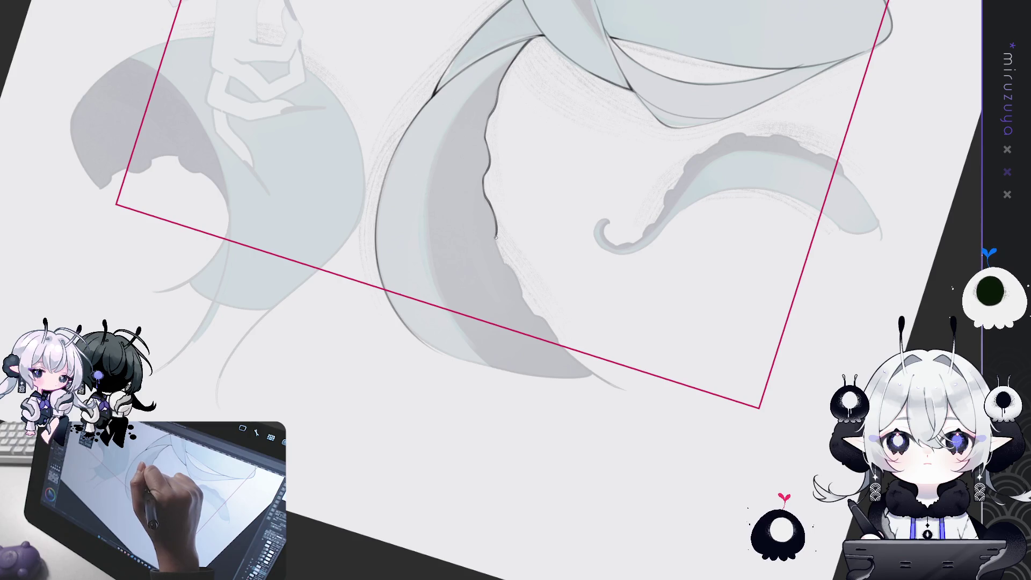
drag(503, 259, 513, 272)
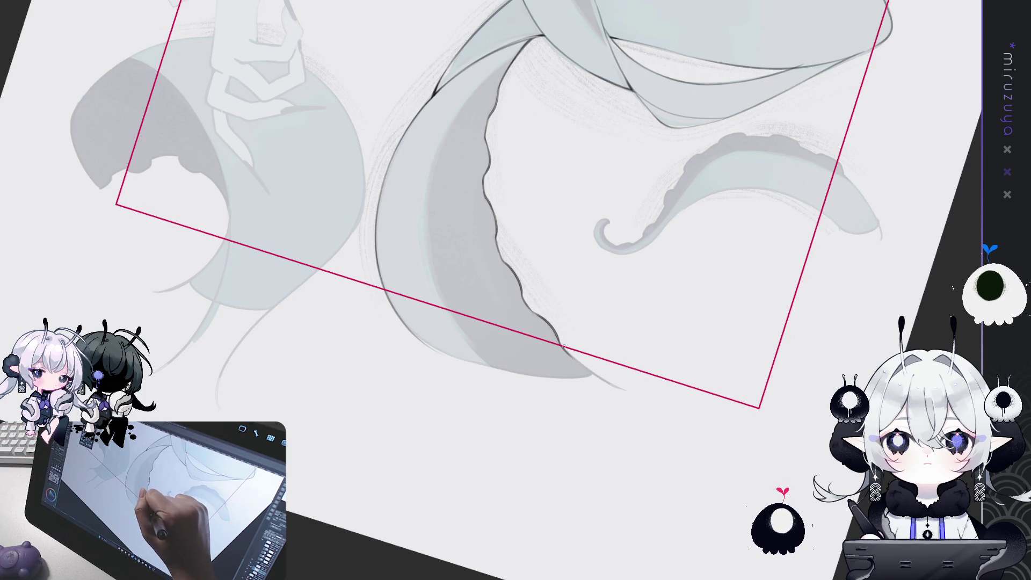
key(asciicircum)
key(asciicircum)
key(asciicircum)
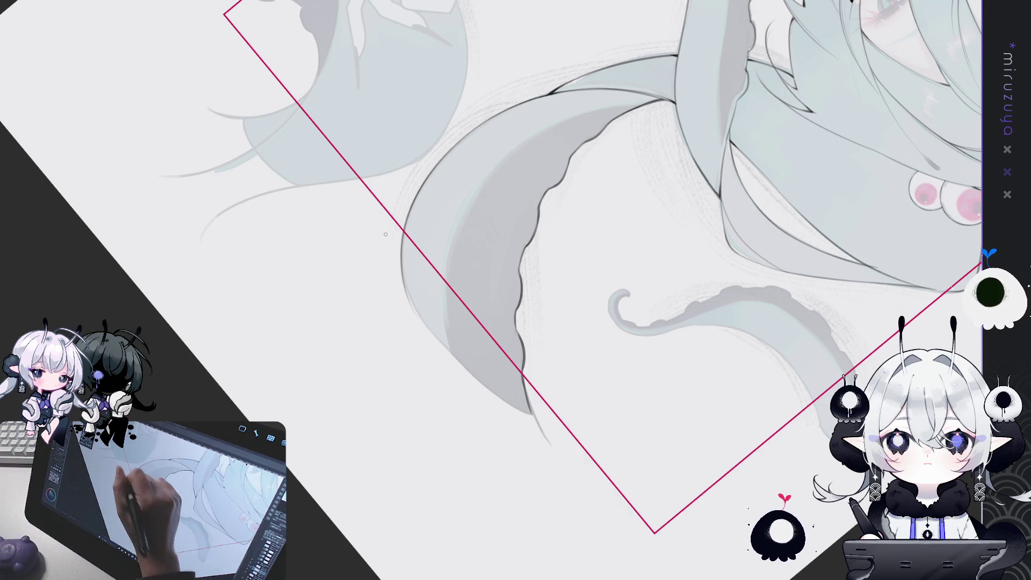
Step: Continue the twin tail's outline downward with a new ink line, then review the whole illustration mirrored
mouse_move(409, 293)
mouse_down()
mouse_move(473, 375)
mouse_move(528, 418)
mouse_move(706, 430)
mouse_move(678, 143)
mouse_move(556, 250)
mouse_up()
drag(516, 471, 726, 395)
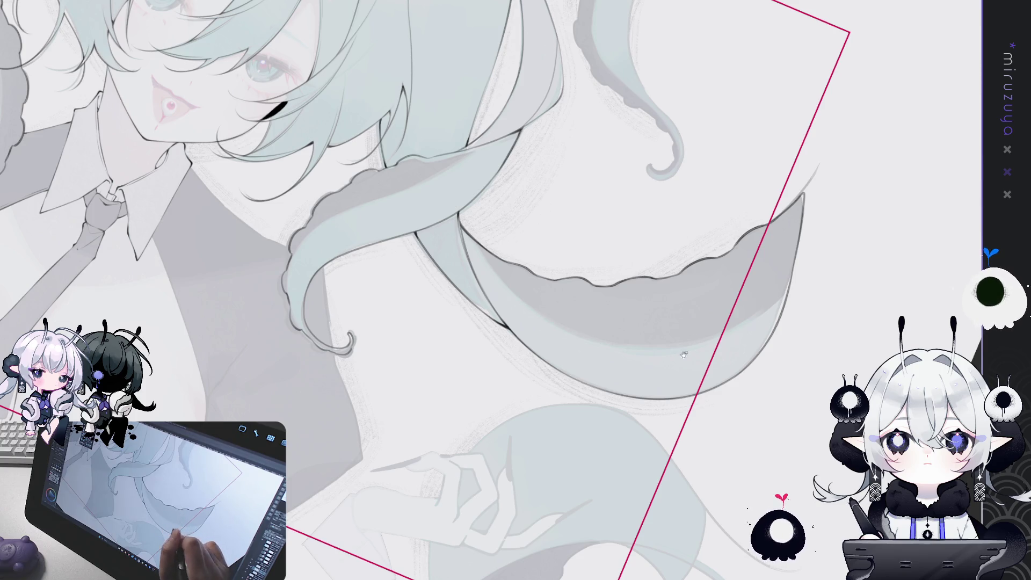
drag(684, 354, 812, 392)
mouse_move(580, 387)
mouse_down()
mouse_move(771, 363)
mouse_move(746, 410)
mouse_up()
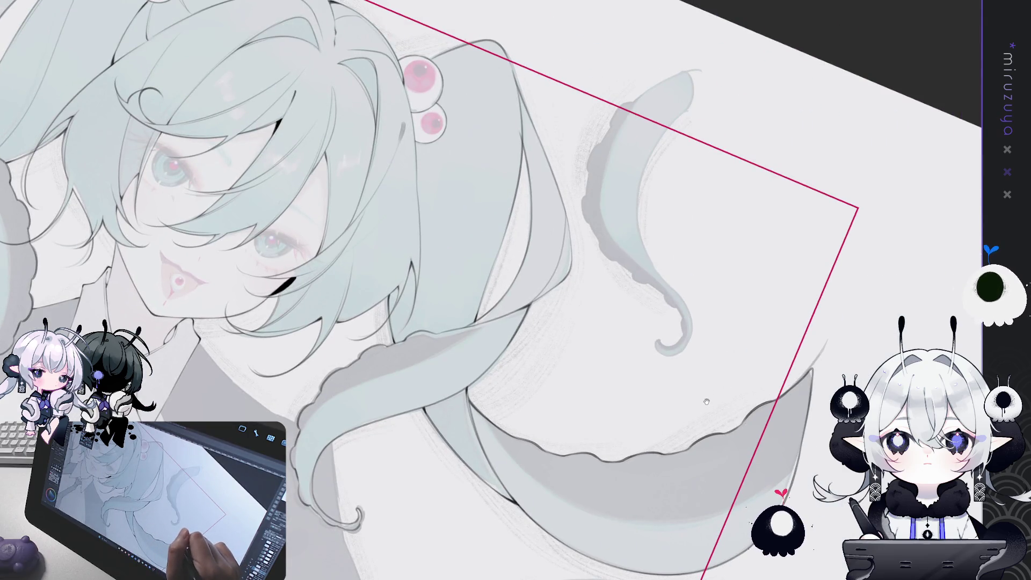
key(ctrl+minus)
key(h)
key(ctrl+at)
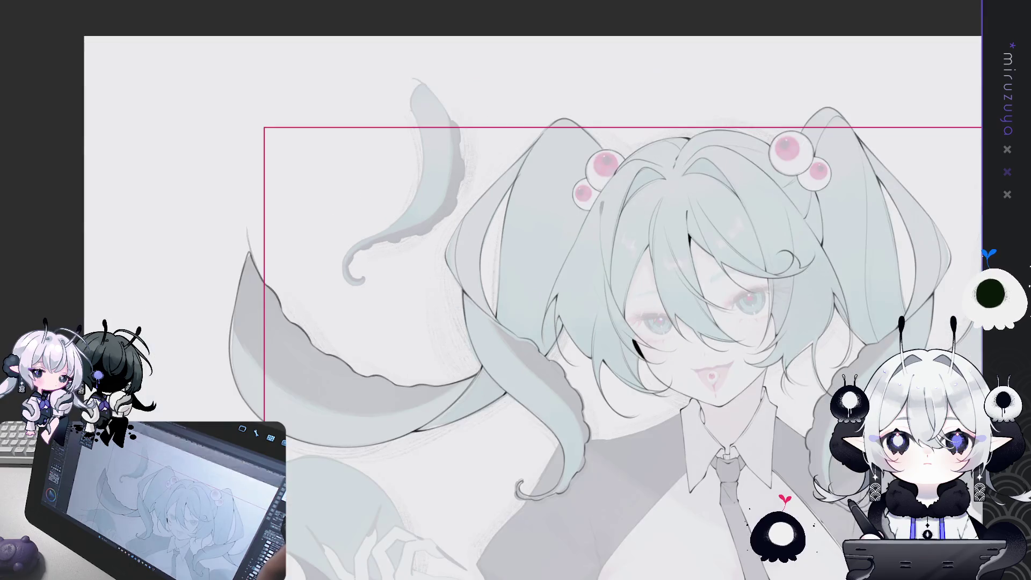
Step: Lasso the left tentacles and twin tail and mesh-warp them slightly right toward the face
drag(516, 290, 429, 207)
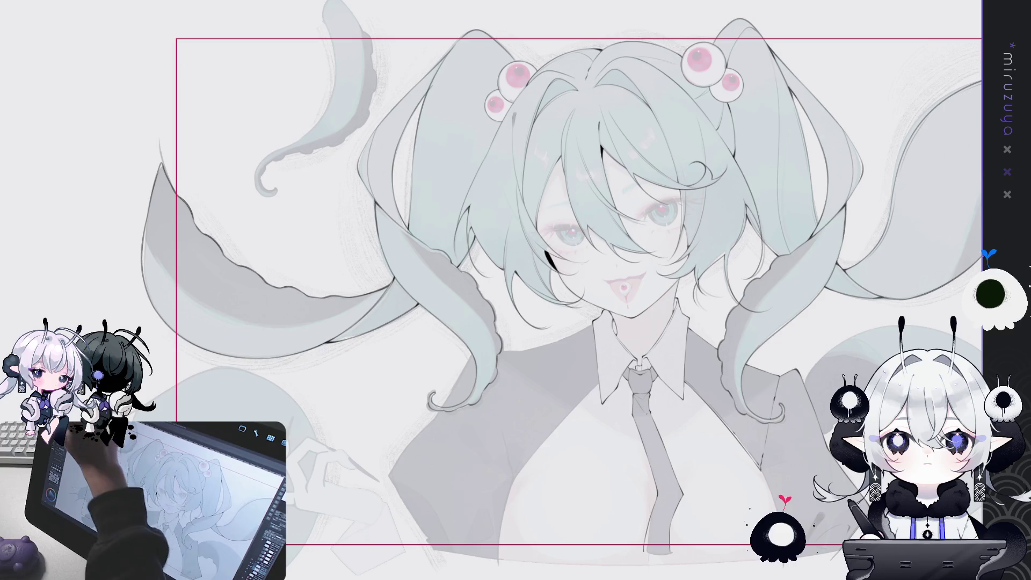
drag(525, 435, 541, 447)
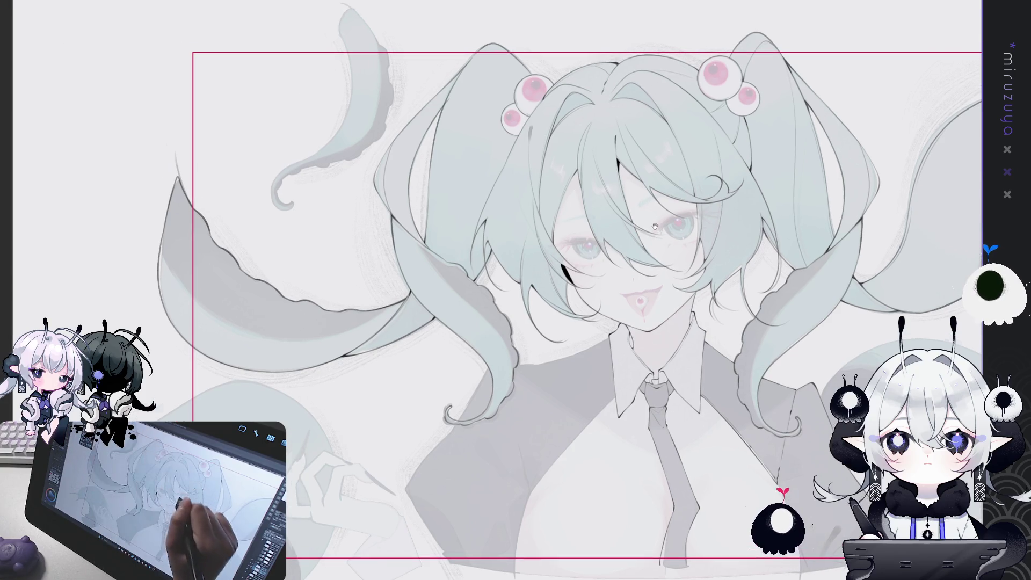
mouse_move(537, 200)
mouse_down()
mouse_move(463, 4)
mouse_move(129, 290)
mouse_move(505, 454)
mouse_move(545, 457)
mouse_up()
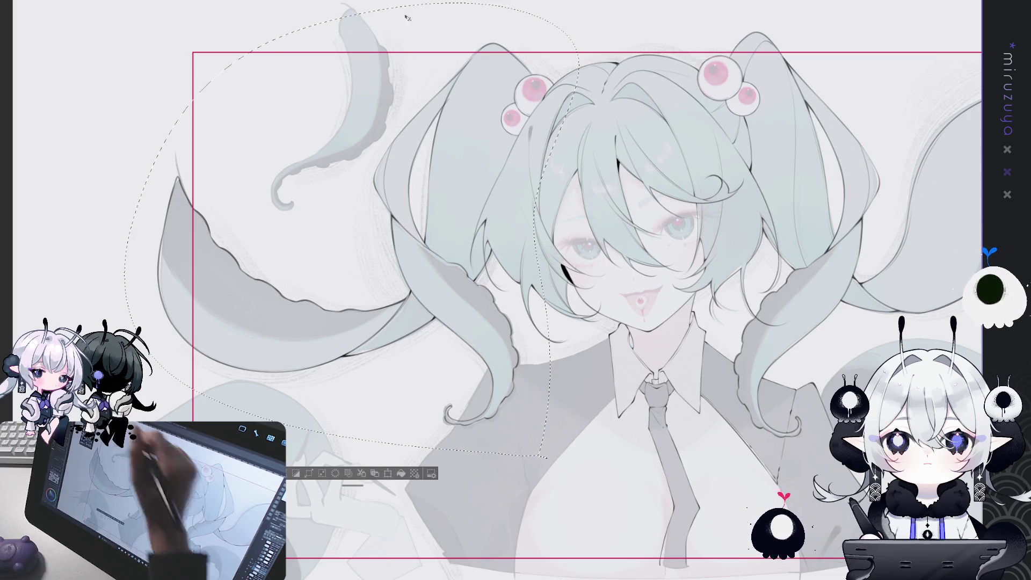
drag(529, 279, 544, 153)
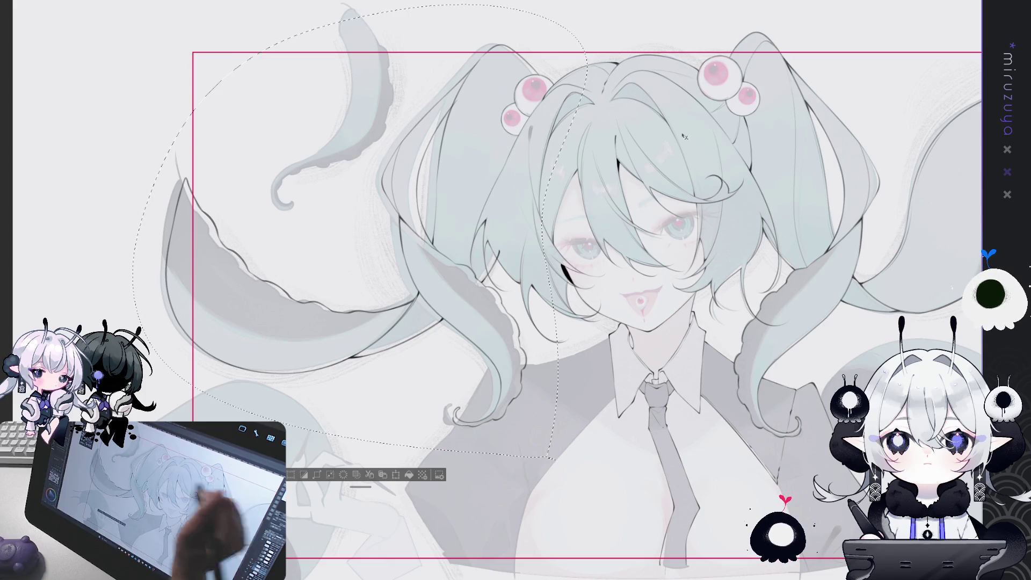
key(ctrl+d)
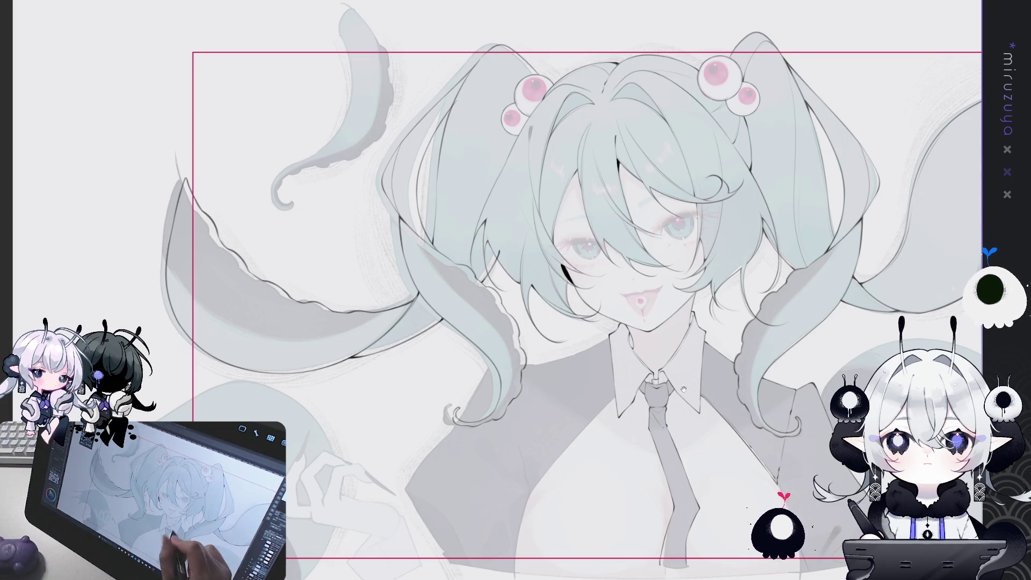
scroll(514, 368, up, 3)
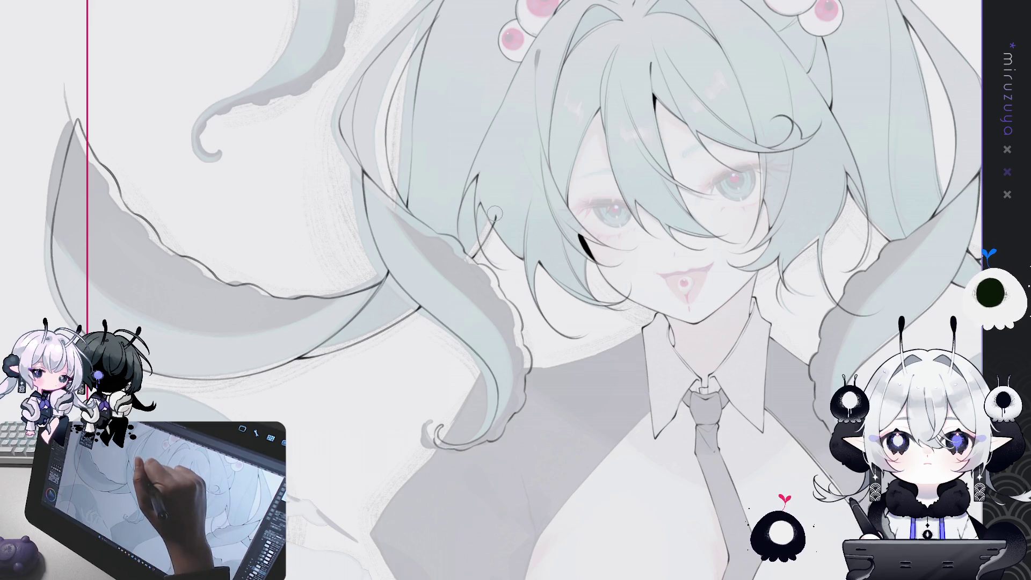
drag(508, 237, 513, 346)
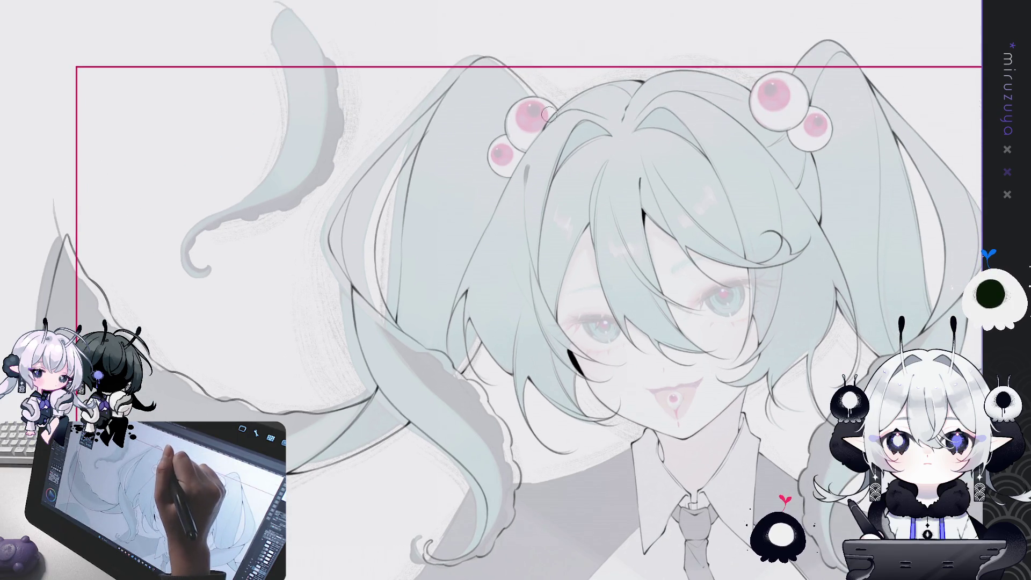
drag(510, 290, 625, 299)
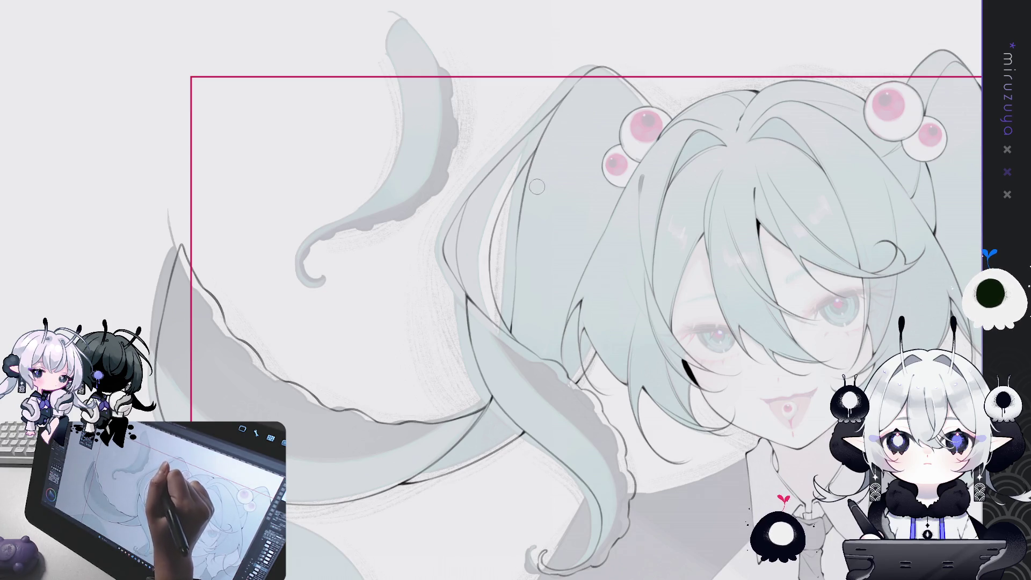
drag(544, 141, 452, 6)
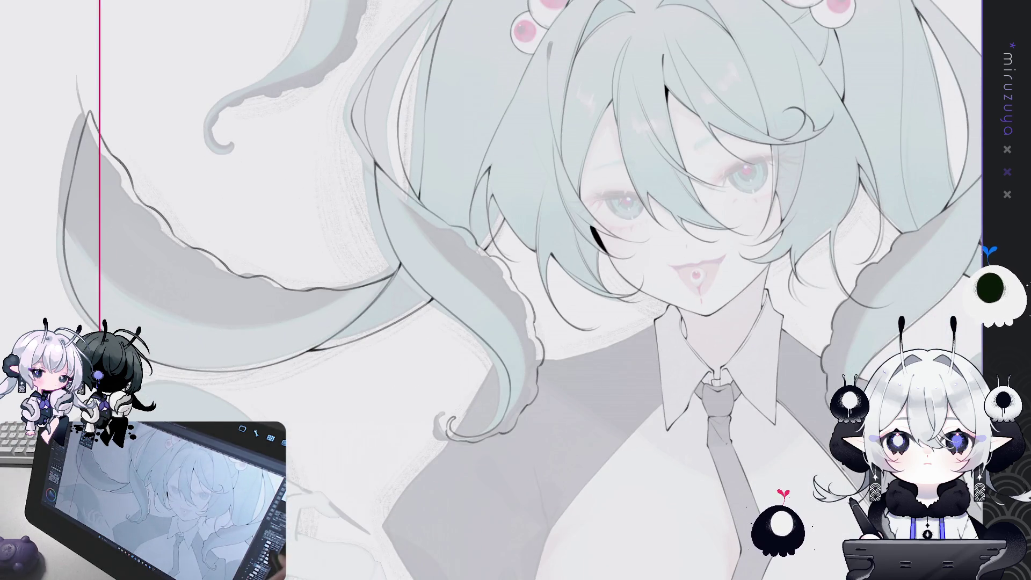
key(ctrl+minus)
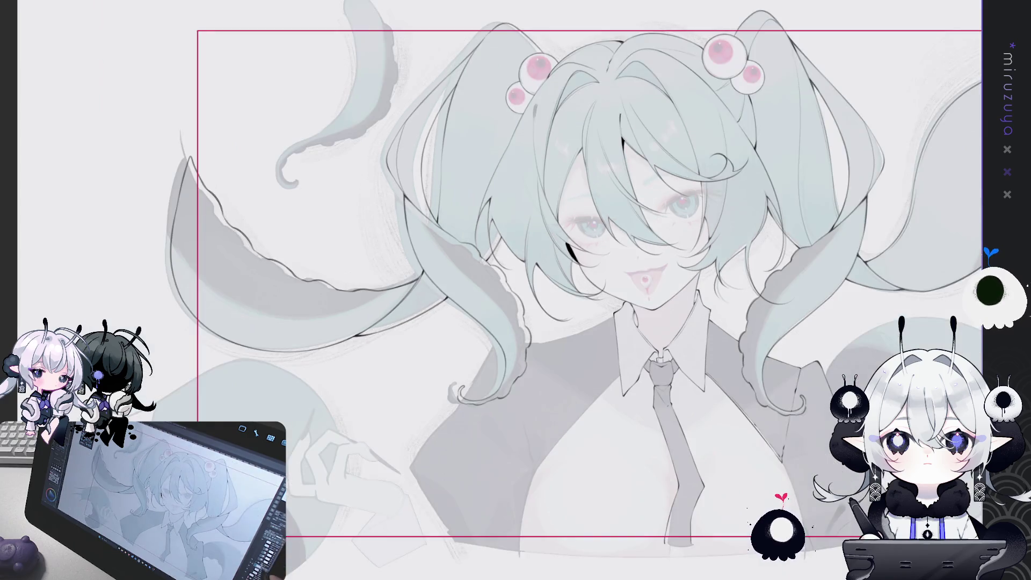
drag(835, 460, 763, 448)
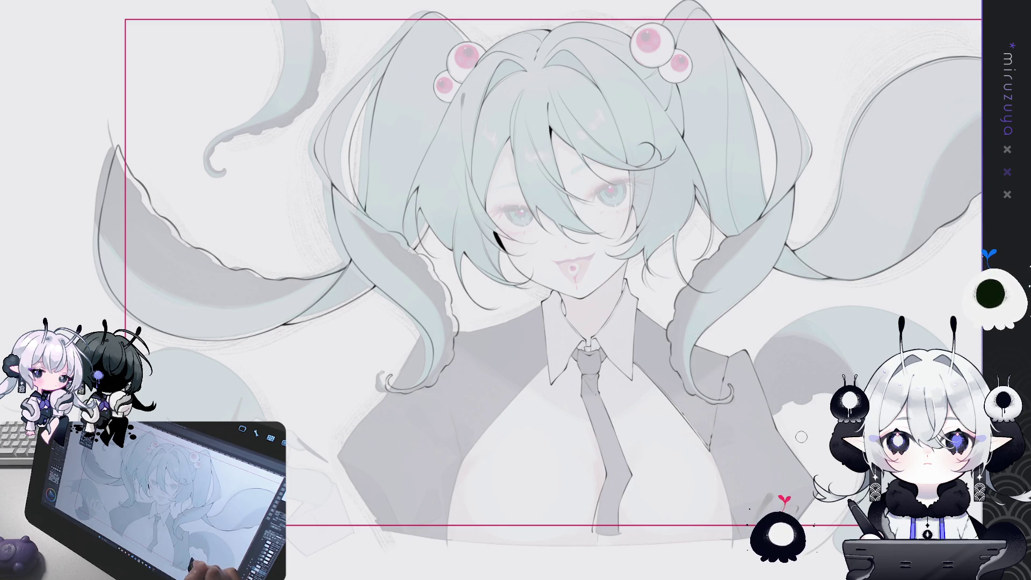
drag(801, 437, 791, 391)
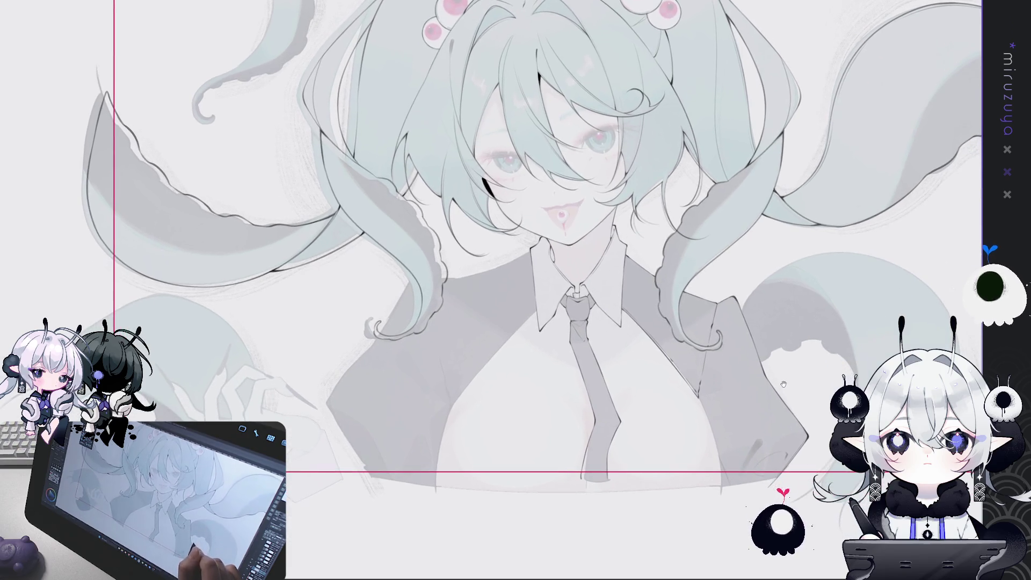
drag(793, 438, 742, 400)
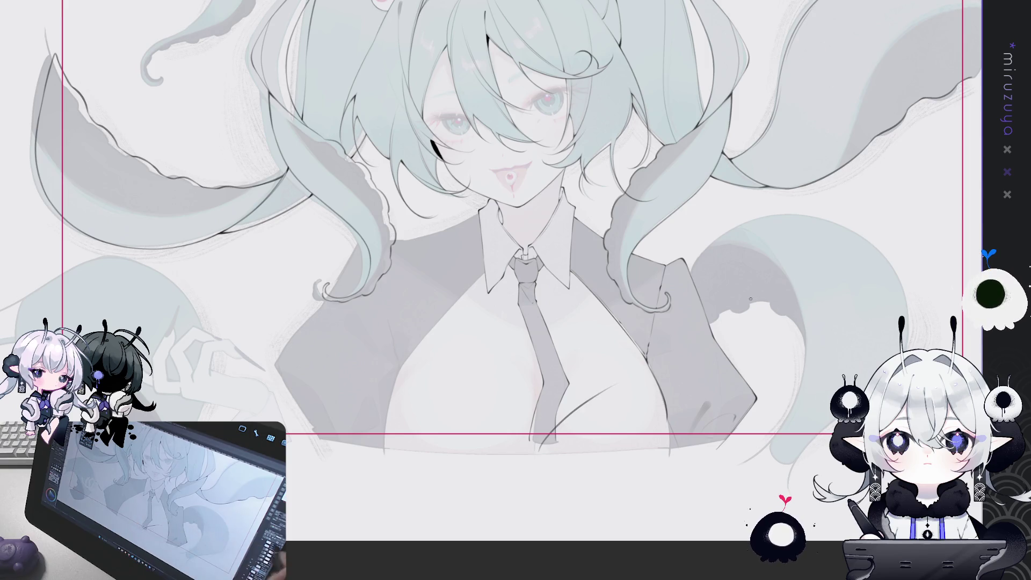
Step: Draw a longer curved chest line sweeping up from below the tie, replacing the first attempt
drag(544, 454, 563, 428)
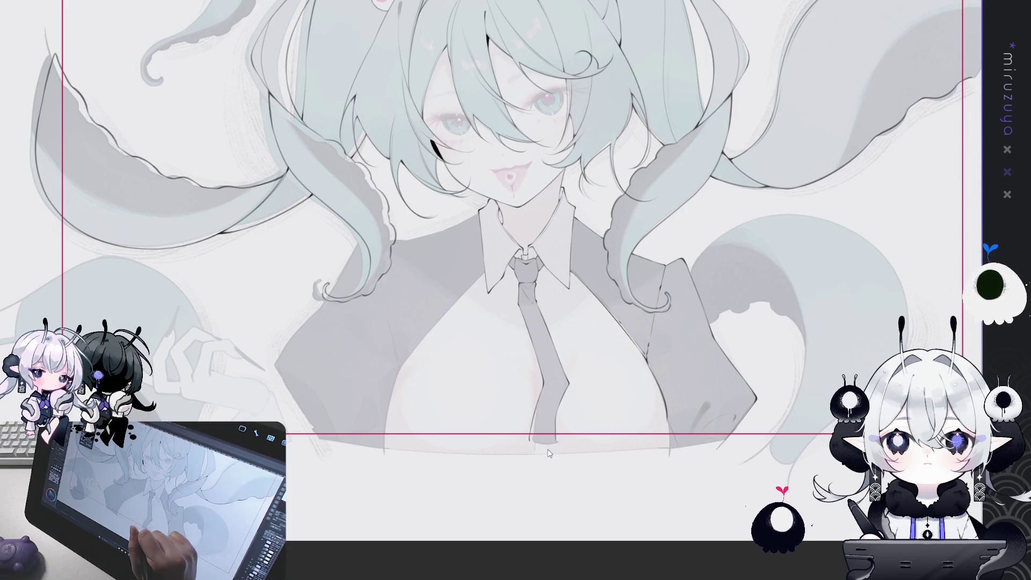
key(ctrl+z)
drag(548, 454, 612, 399)
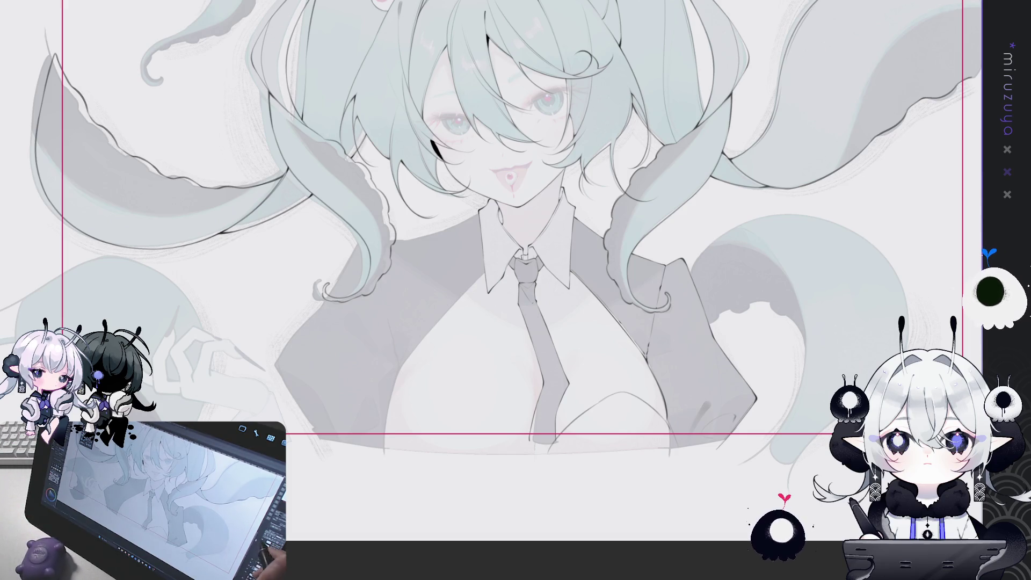
drag(516, 290, 468, 194)
key(ctrl+plus)
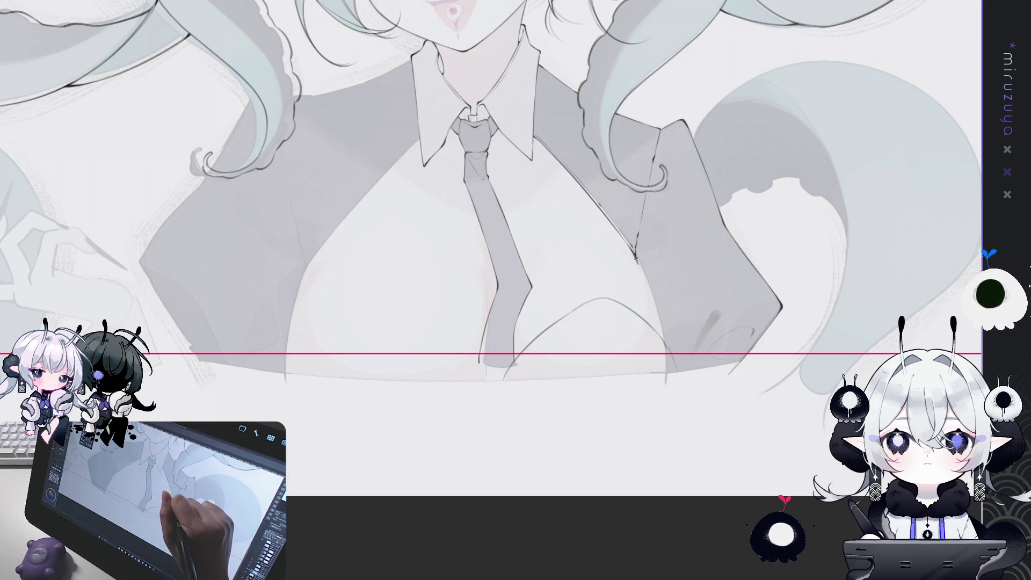
Step: Ink a line on the white shirt to the right of the chest
drag(639, 267, 661, 337)
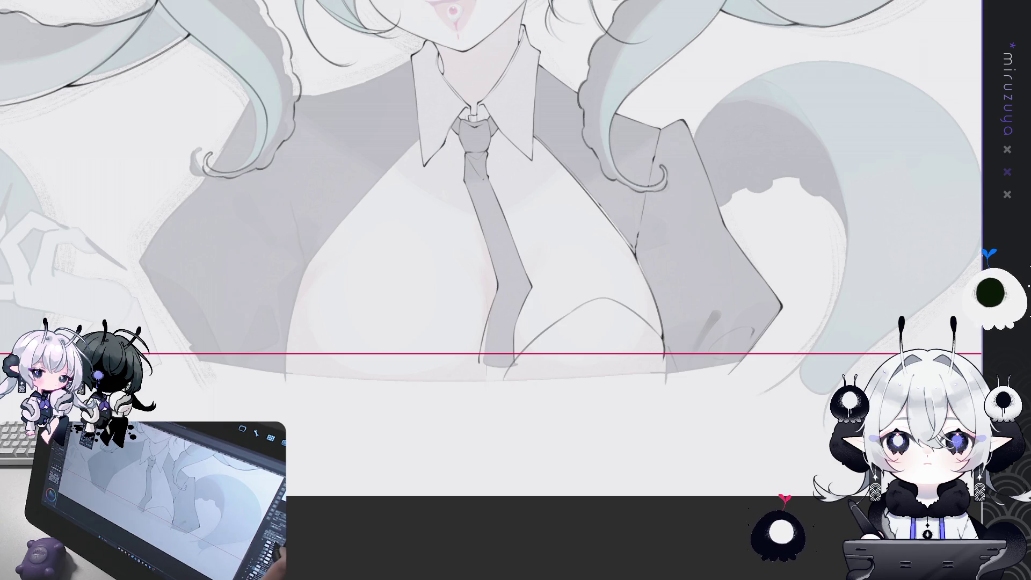
key(ctrl+plus)
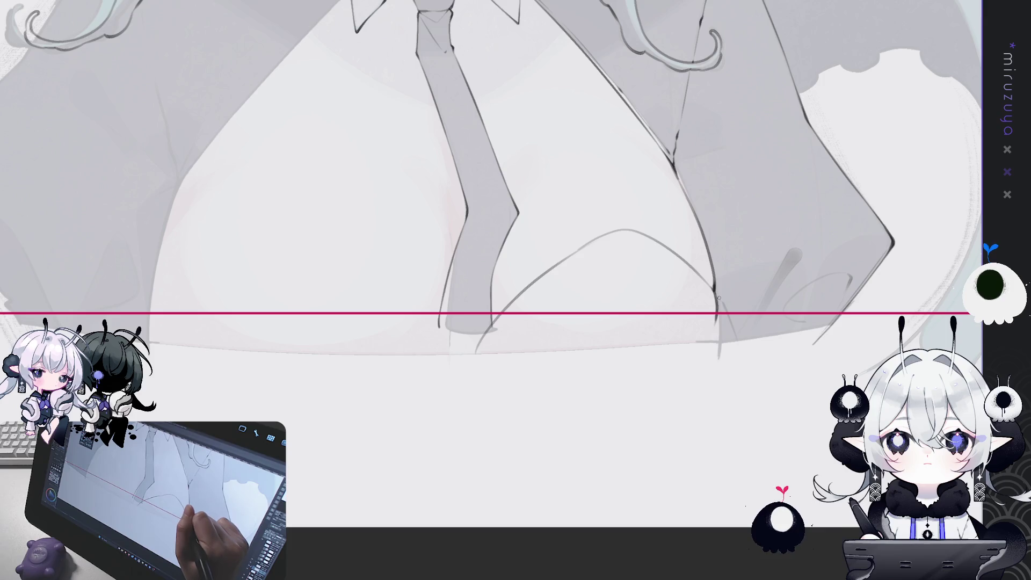
mouse_move(719, 297)
mouse_down()
mouse_move(760, 382)
mouse_move(493, 181)
mouse_up()
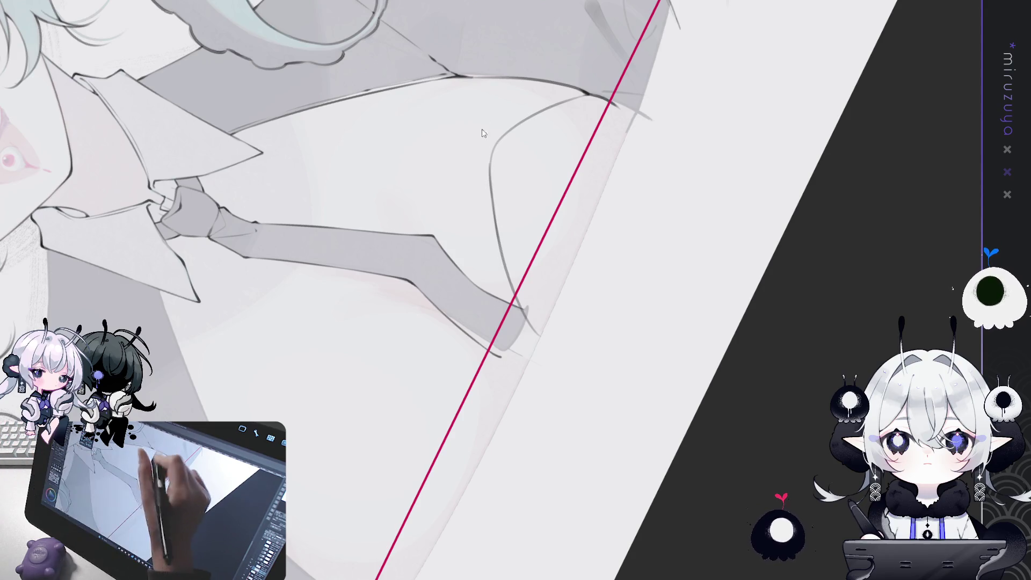
Step: Undo the chest curve and redraw it in a better shape
key(ctrl+z)
drag(497, 140, 500, 252)
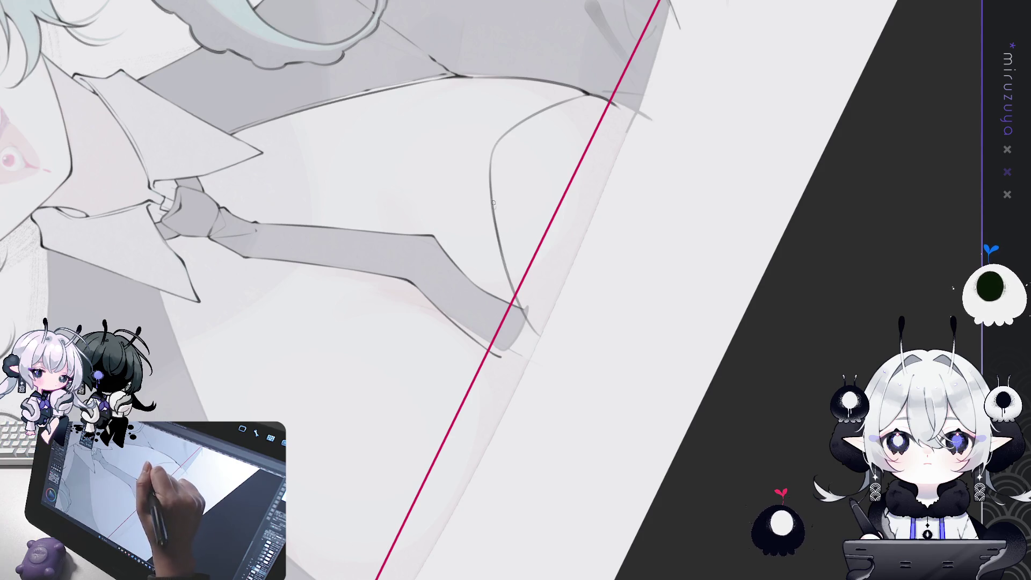
drag(562, 191, 210, 225)
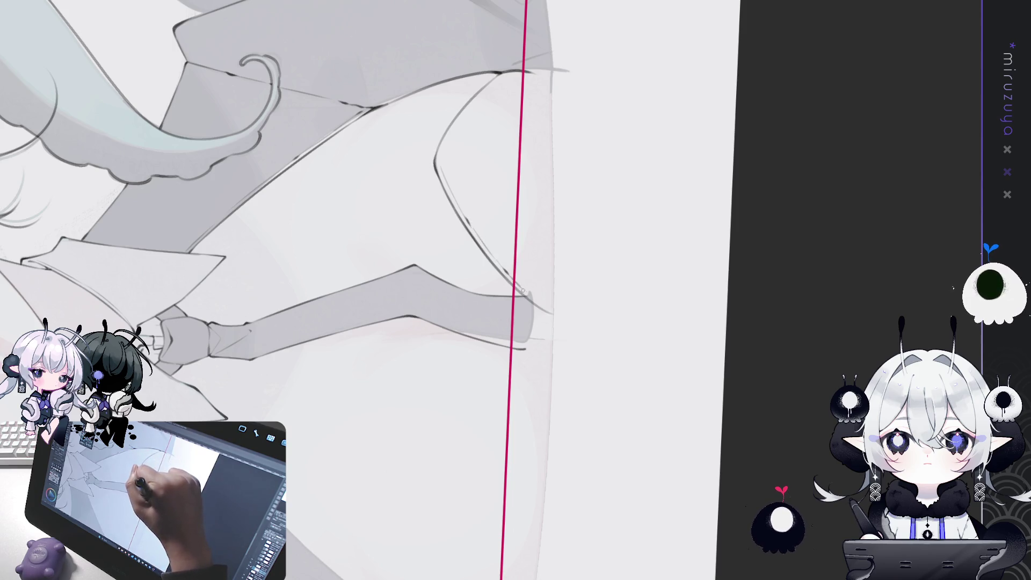
Step: Level the canvas over the chest below the tie and sketch a curved chest line
drag(523, 291, 306, 162)
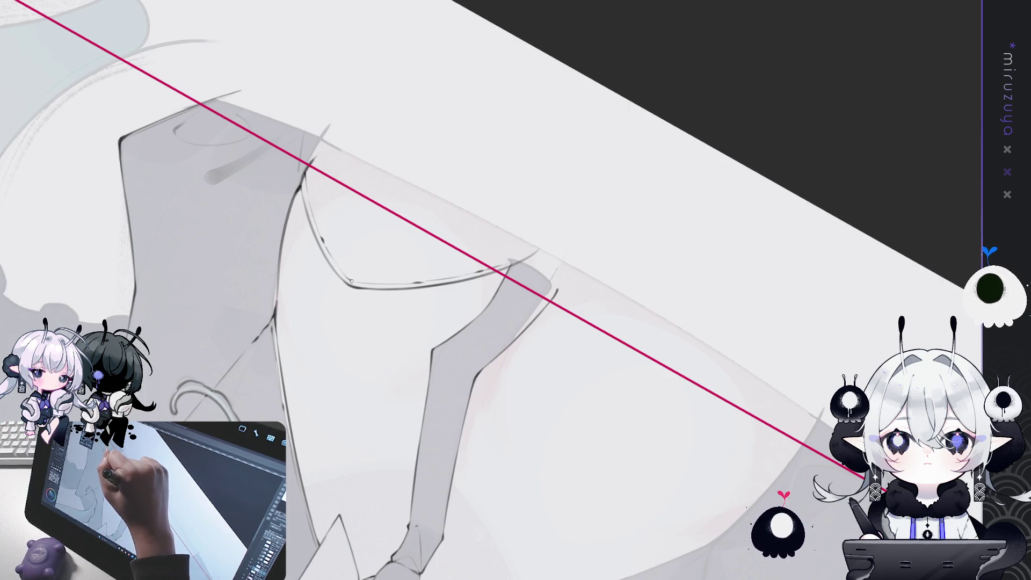
drag(356, 281, 622, 241)
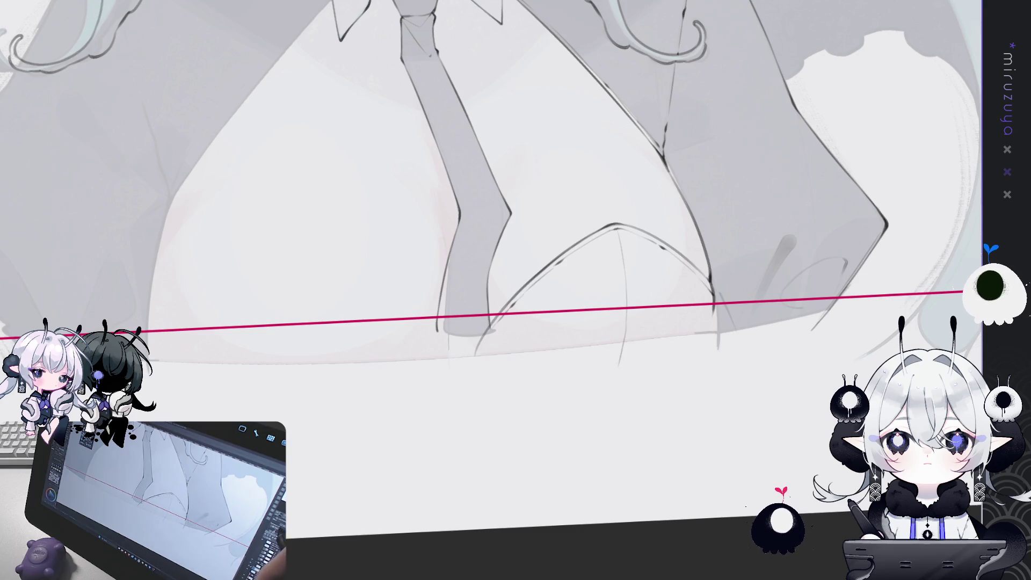
drag(591, 301, 591, 311)
drag(510, 215, 406, 212)
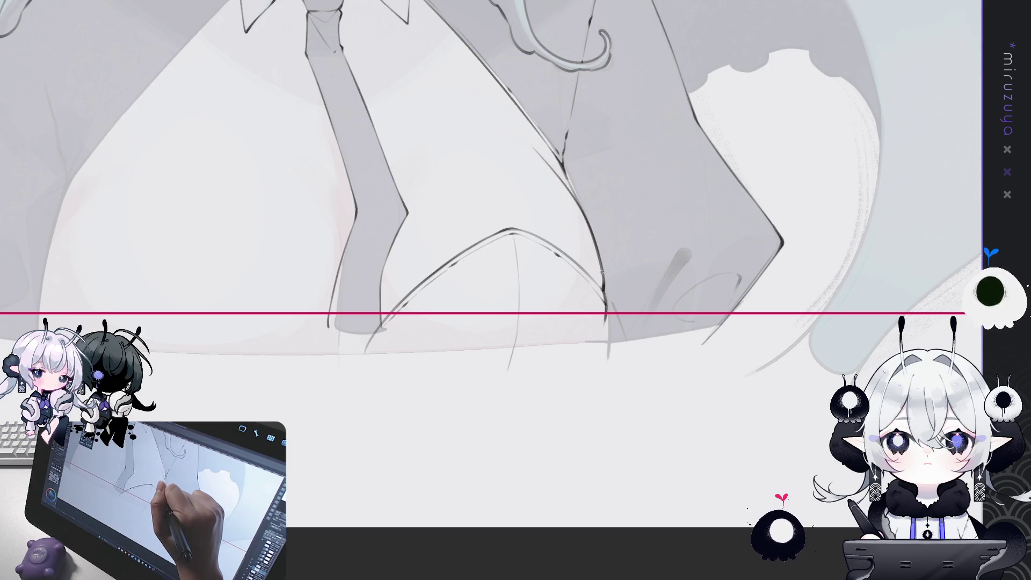
mouse_move(665, 175)
mouse_down()
mouse_move(779, 266)
mouse_move(754, 225)
mouse_up()
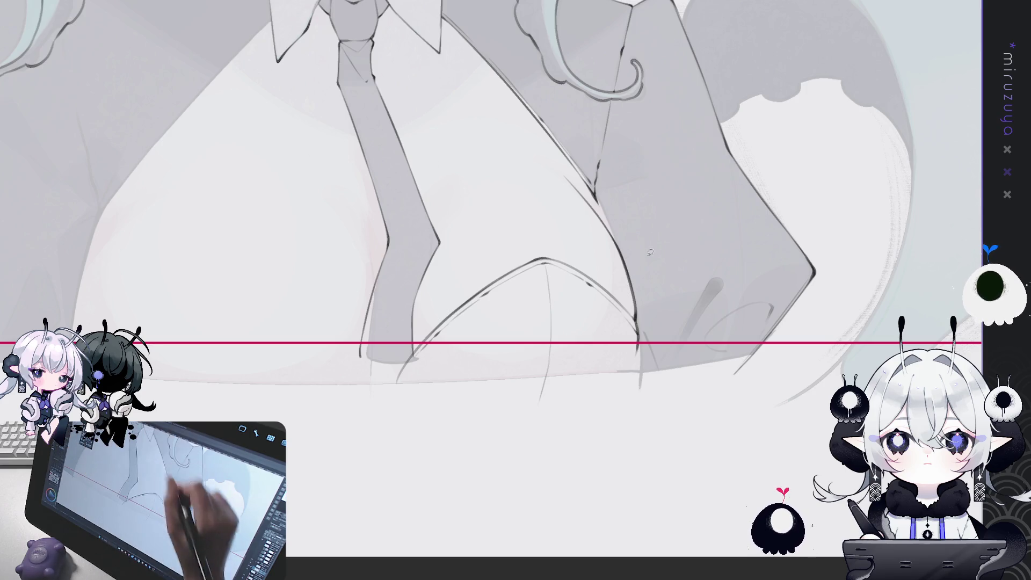
drag(657, 357, 616, 209)
Step: Sketch a diagonal chest line below the tie and nudge the new chest lines slightly upward
mouse_move(557, 160)
mouse_down()
mouse_move(448, 284)
mouse_move(419, 337)
mouse_move(596, 450)
mouse_move(656, 370)
mouse_up()
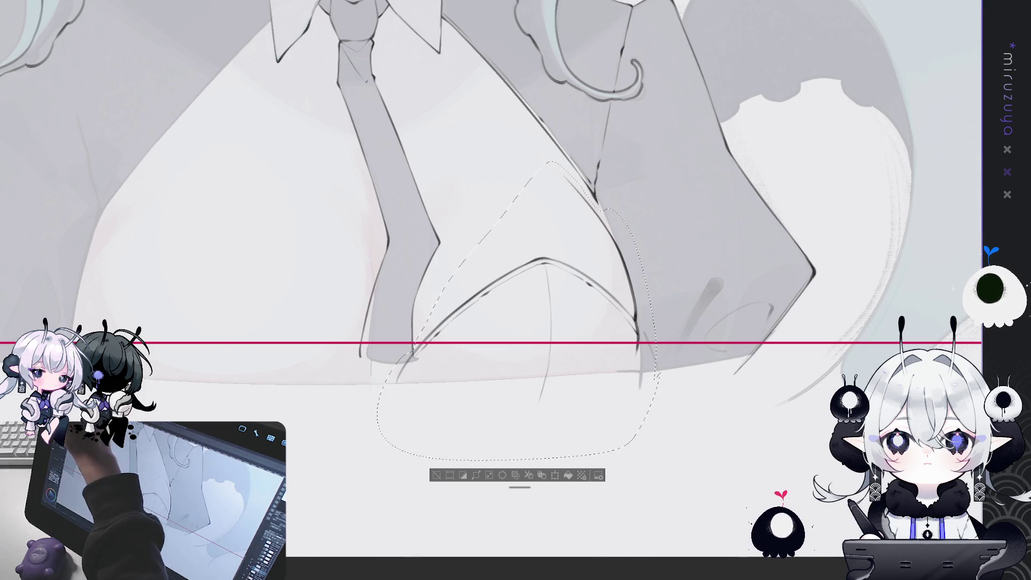
drag(630, 314, 629, 303)
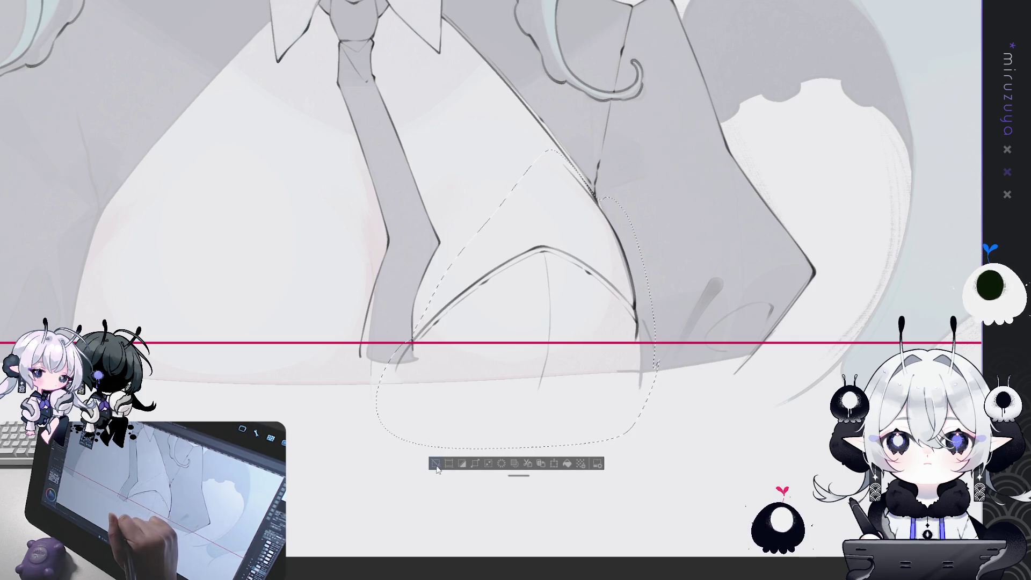
key(ctrl+d)
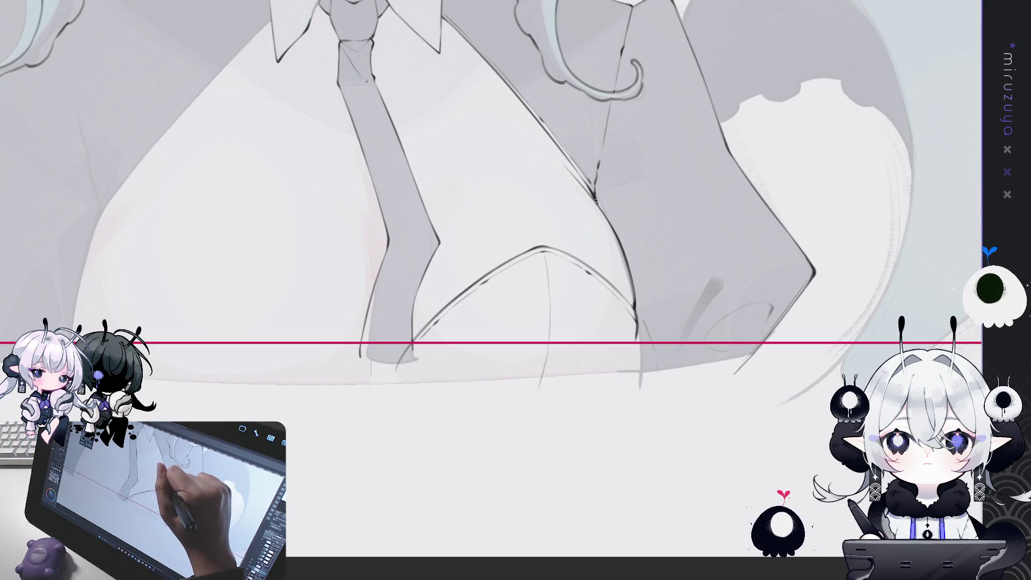
drag(743, 284, 812, 420)
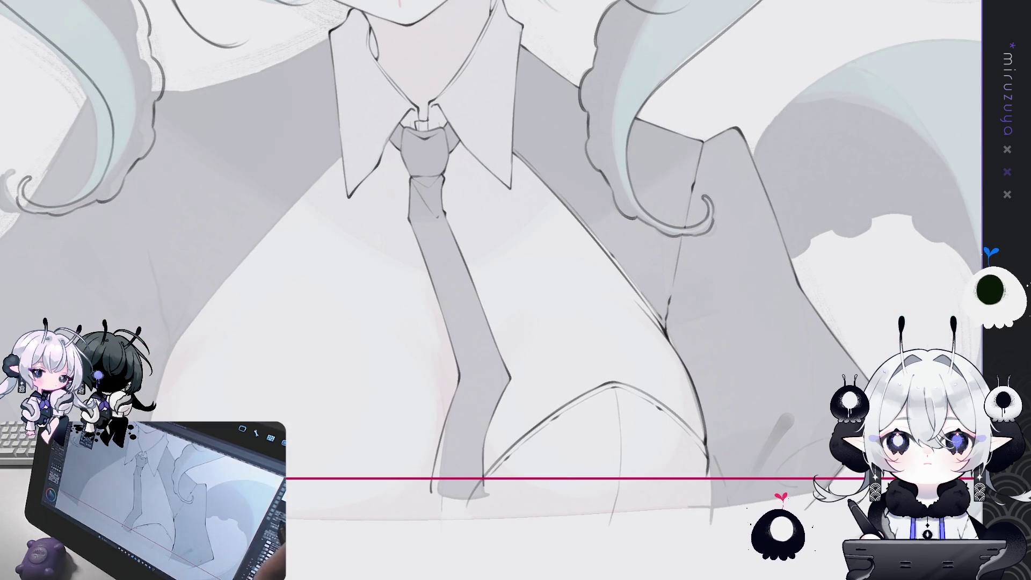
Step: Sketch two lapel lines beside the collar, one angled toward the hair and one vertical
key(ctrl+0)
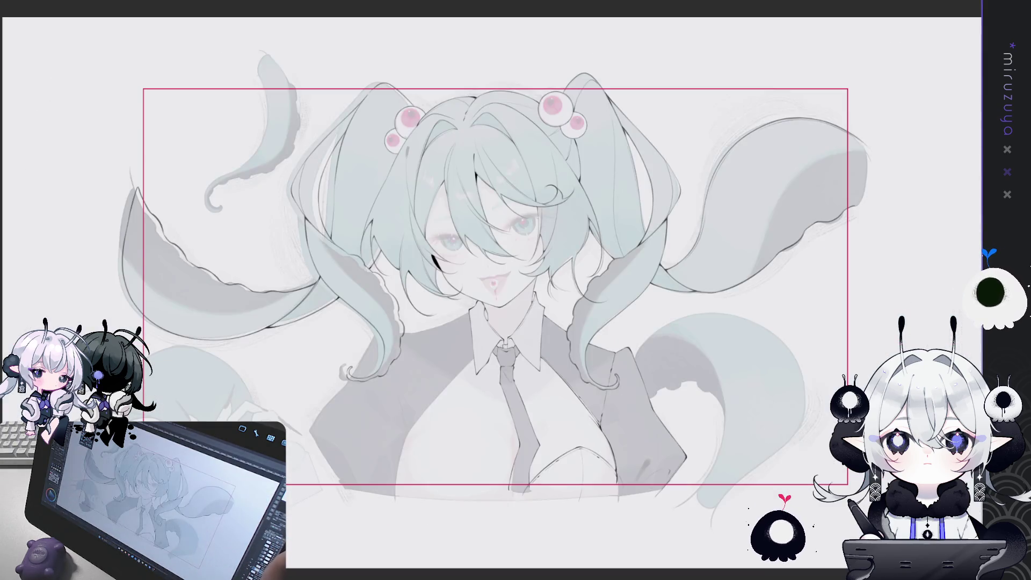
key(ctrl+plus)
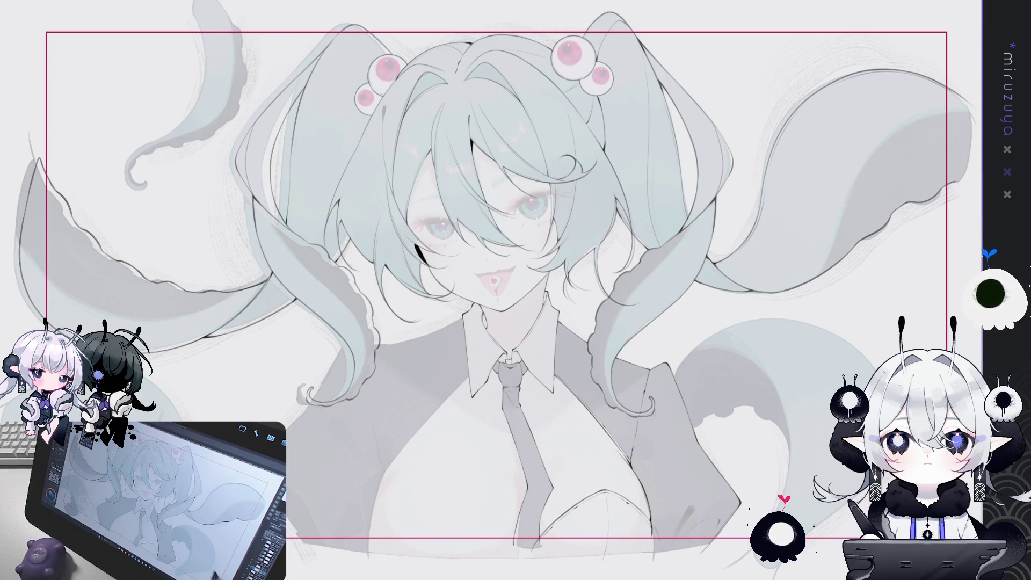
scroll(483, 290, down, 5)
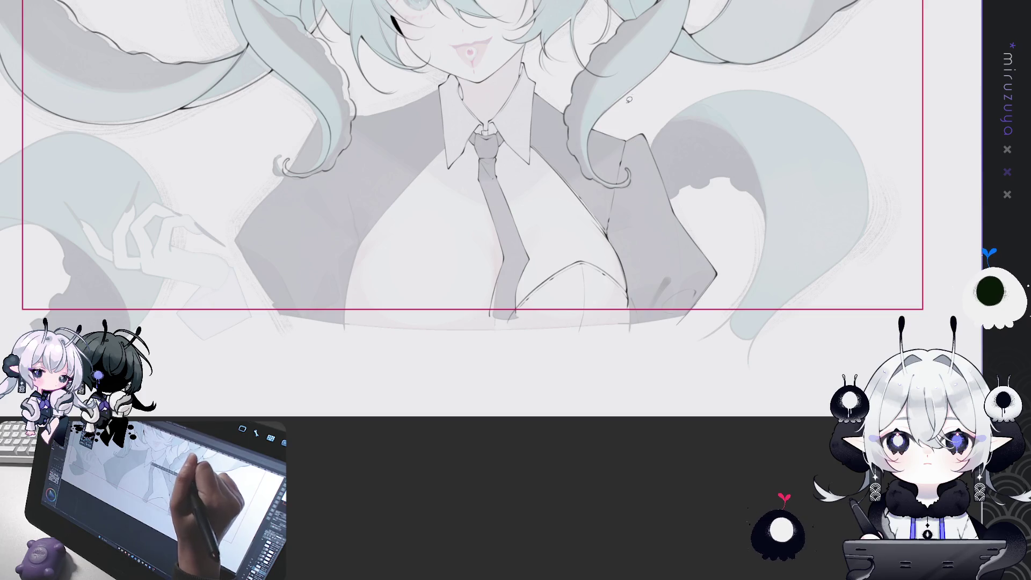
drag(537, 88, 609, 115)
drag(535, 91, 539, 256)
Step: Select the new lapel lines and begin a free transform, shifting them left
mouse_move(519, 302)
mouse_down()
mouse_move(661, 400)
mouse_move(690, 162)
mouse_move(645, 115)
mouse_up()
key(ctrl+d)
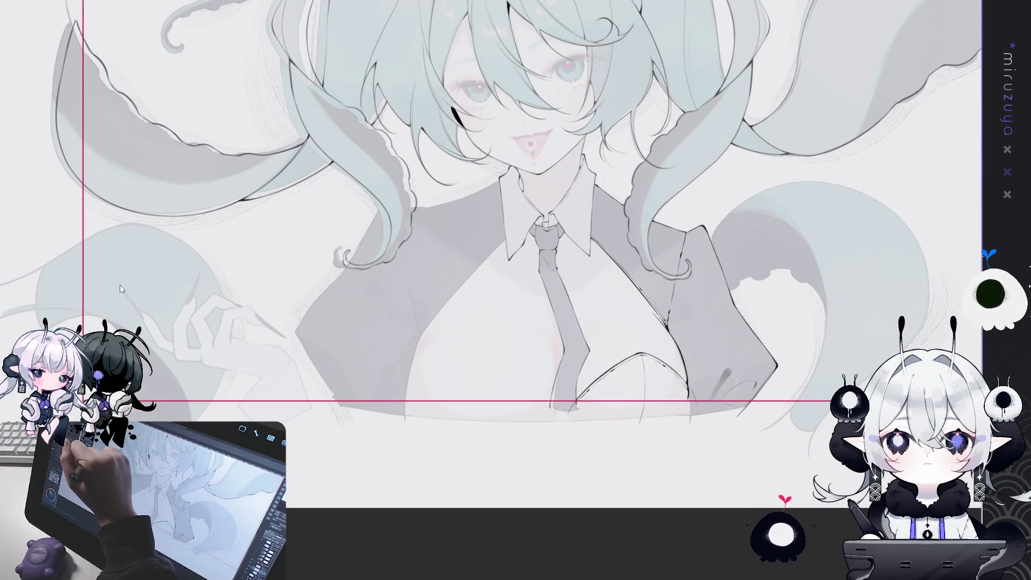
key(ctrl+t)
mouse_move(769, 271)
mouse_down()
mouse_move(441, 289)
mouse_move(508, 269)
mouse_up()
Step: Move the lapel lines right, tilt them slightly counter-clockwise, lower them, and commit the transform
drag(542, 136, 558, 152)
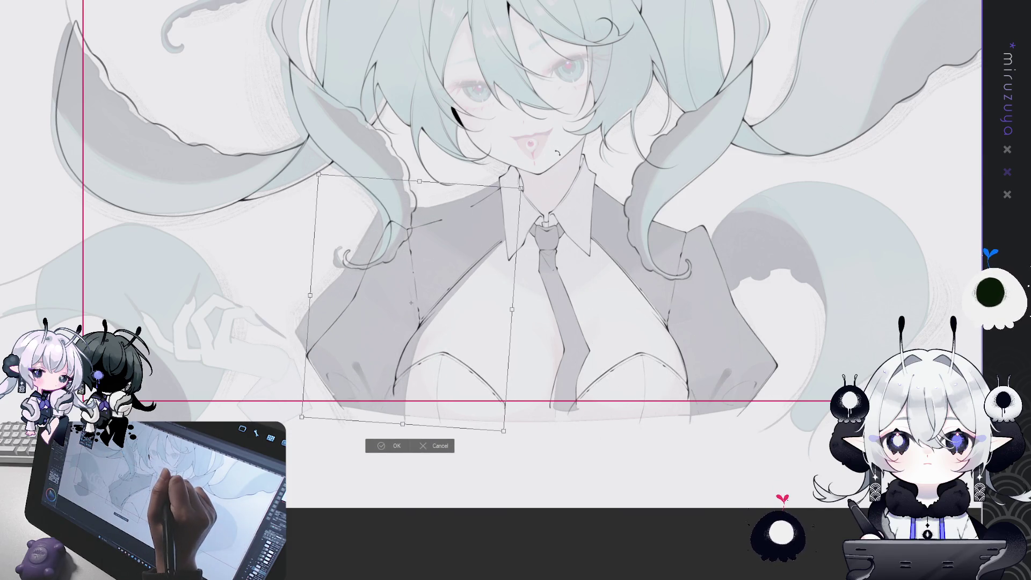
drag(491, 238, 500, 234)
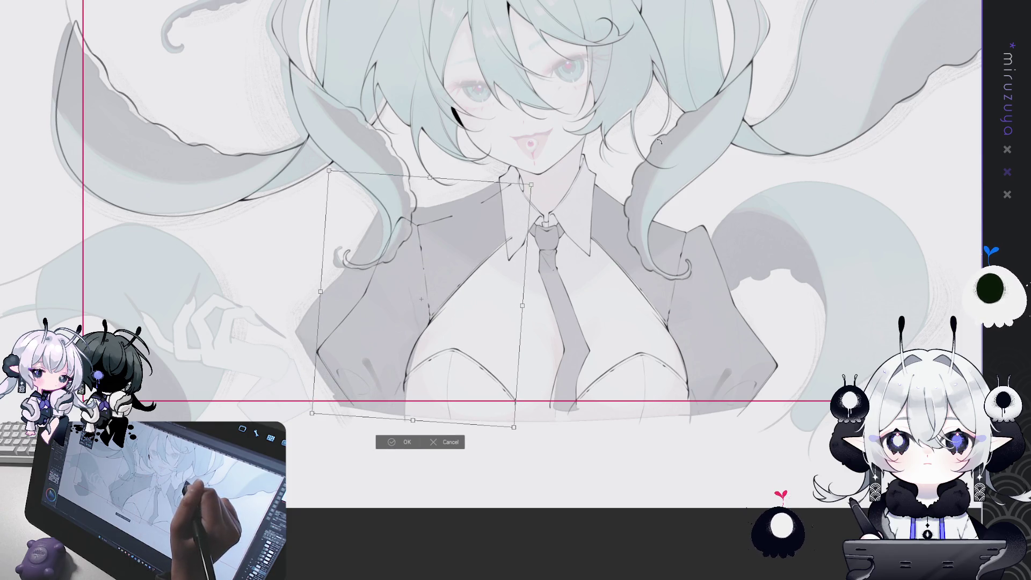
drag(660, 141, 665, 132)
drag(501, 254, 501, 258)
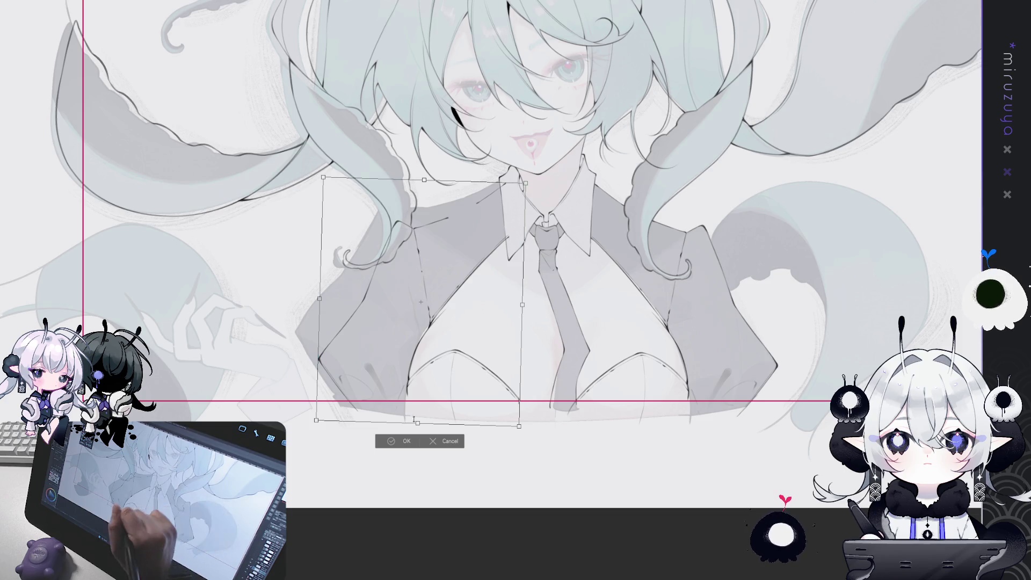
click(403, 441)
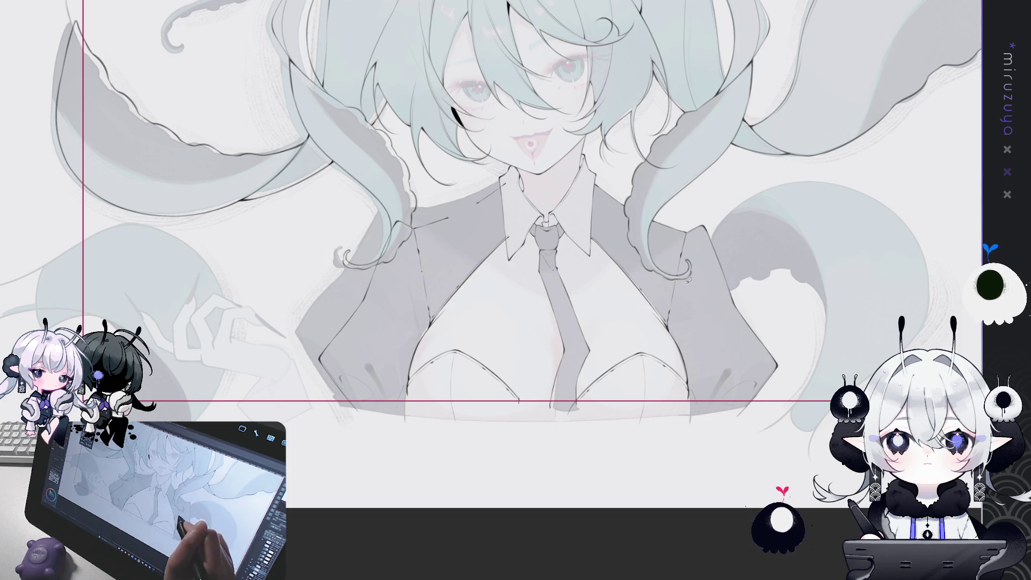
Step: Zoom in and shift the view to the face and hair, then begin writing 'BrB' there
scroll(691, 277, up, 2)
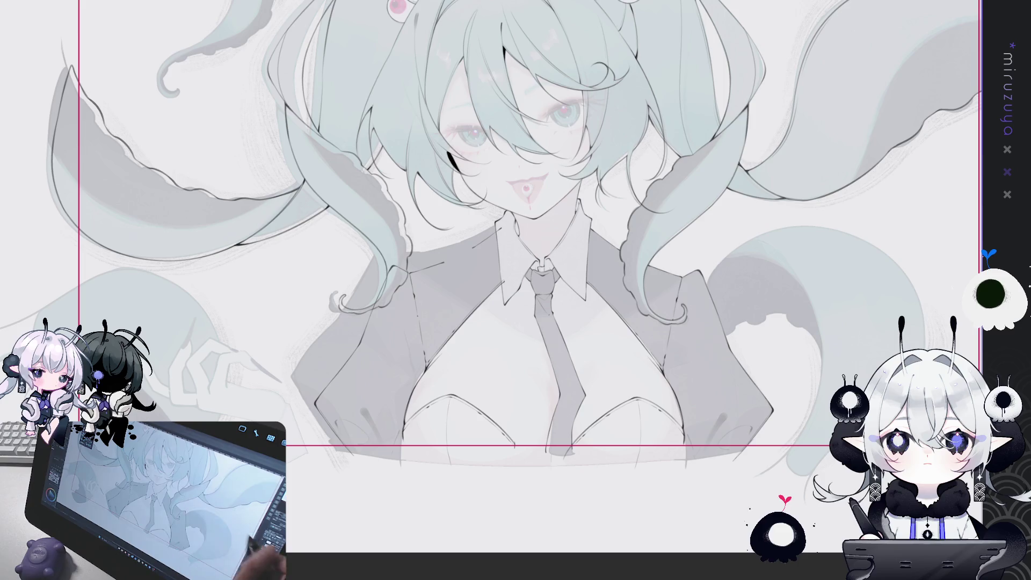
scroll(513, 290, up, 3)
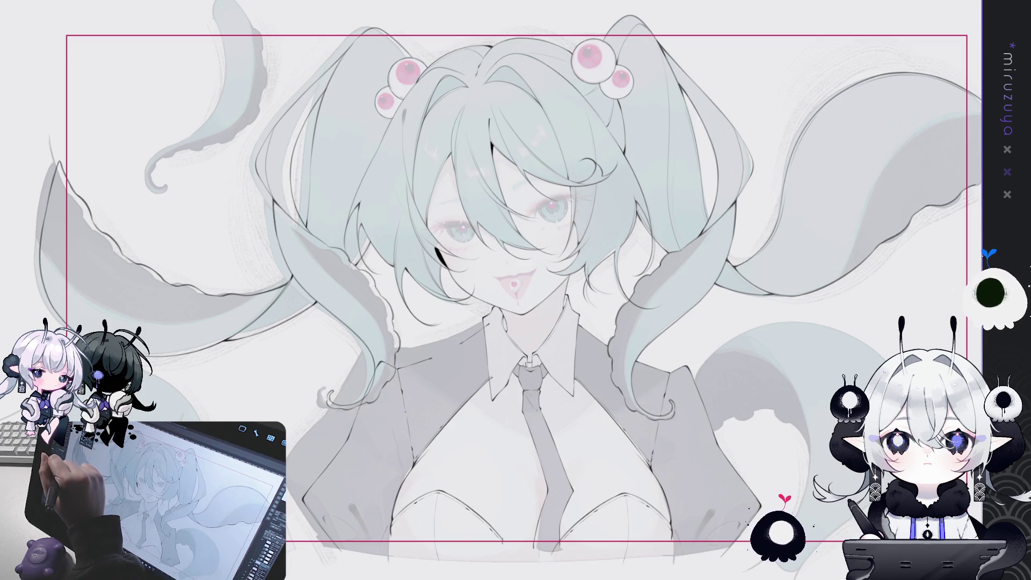
drag(892, 196, 658, 226)
scroll(804, 203, up, 2)
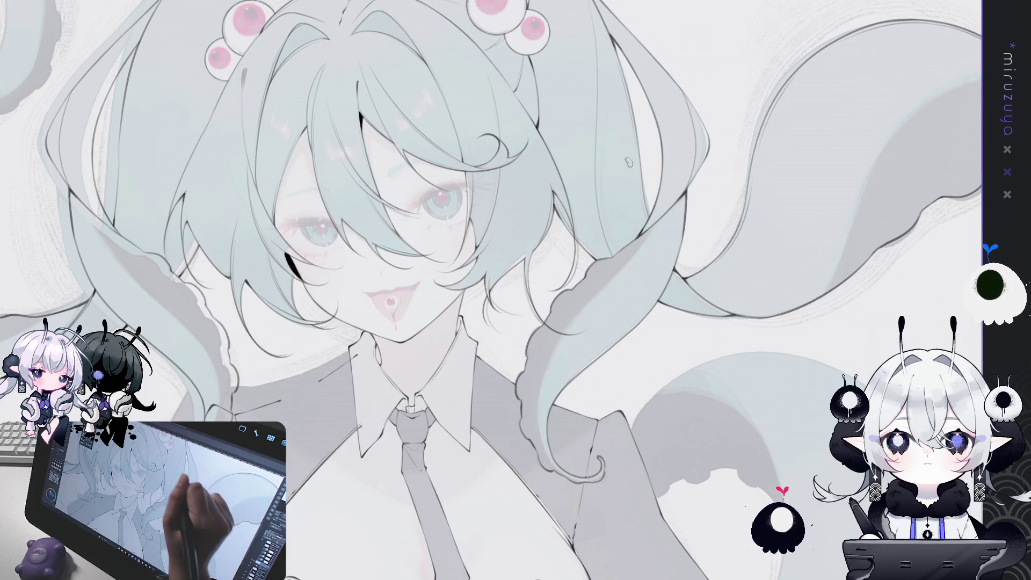
mouse_move(604, 162)
mouse_down()
mouse_move(607, 209)
mouse_move(605, 163)
mouse_move(626, 203)
mouse_move(634, 177)
mouse_move(650, 186)
mouse_move(661, 176)
mouse_move(663, 204)
mouse_up()
Step: Finish 'BrB', write '15min' beside it, and write 'making' underneath
mouse_move(661, 167)
mouse_down()
mouse_move(672, 185)
mouse_move(660, 204)
mouse_up()
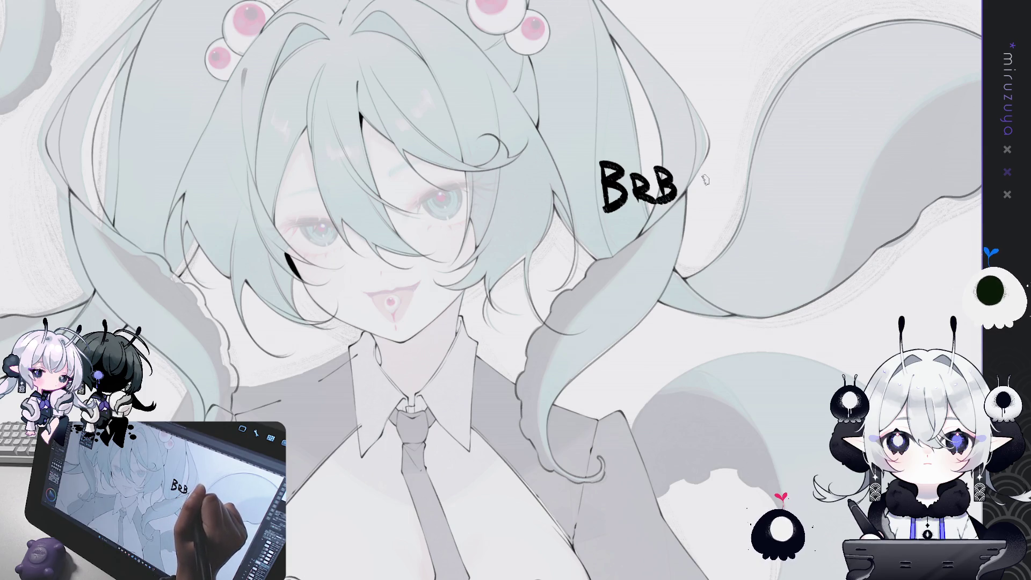
drag(721, 166, 766, 179)
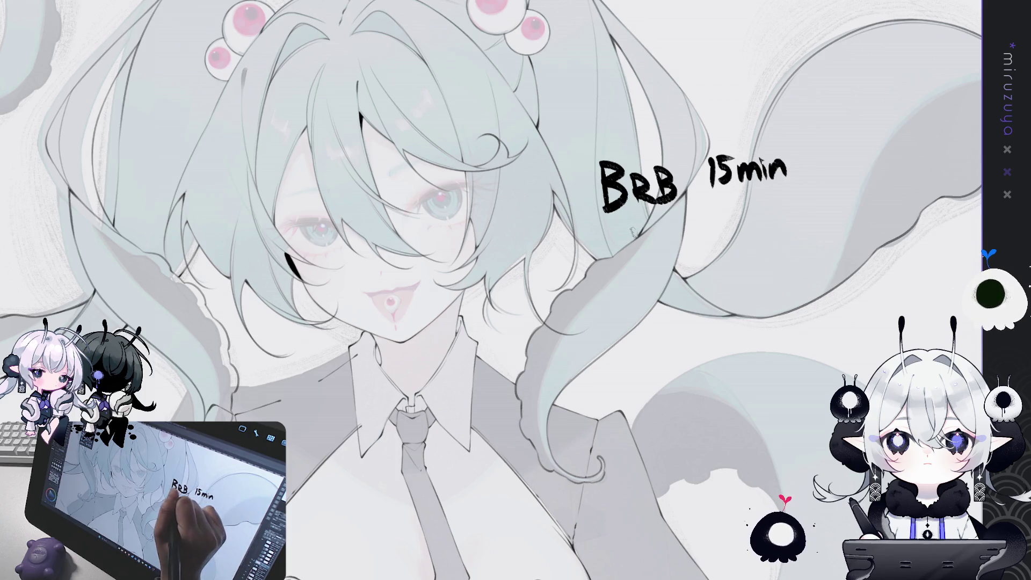
drag(632, 241, 689, 243)
mouse_move(691, 221)
mouse_down()
mouse_move(693, 240)
mouse_move(723, 248)
mouse_up()
Step: Write 'lunch' after 'making' and add '!!' after both 'lunch' and '15min'
drag(741, 214, 742, 230)
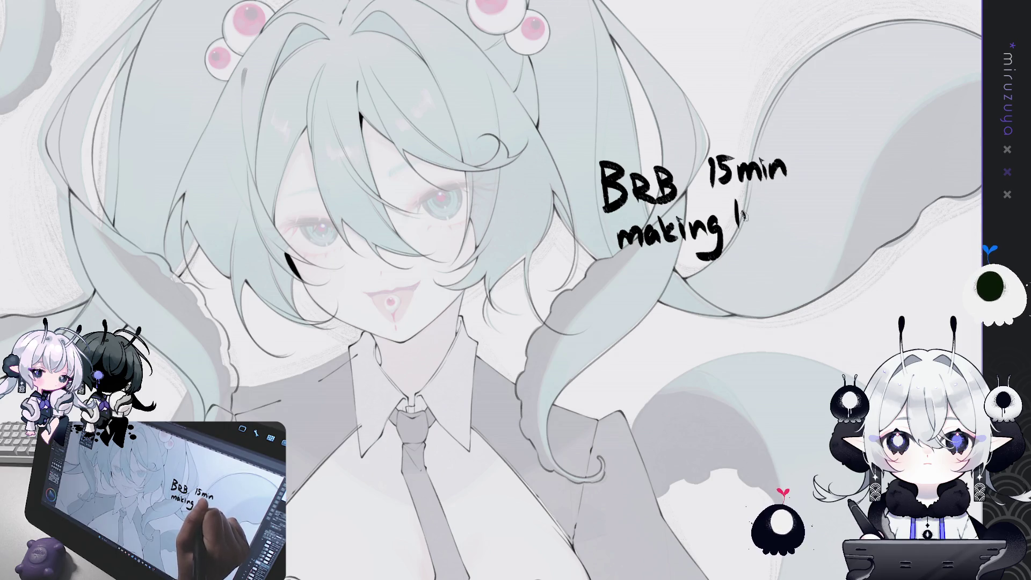
drag(788, 207, 785, 221)
mouse_move(792, 189)
mouse_down()
mouse_move(794, 216)
mouse_move(803, 217)
mouse_up()
drag(820, 143, 817, 200)
drag(811, 217, 813, 221)
drag(832, 142, 818, 214)
click(820, 225)
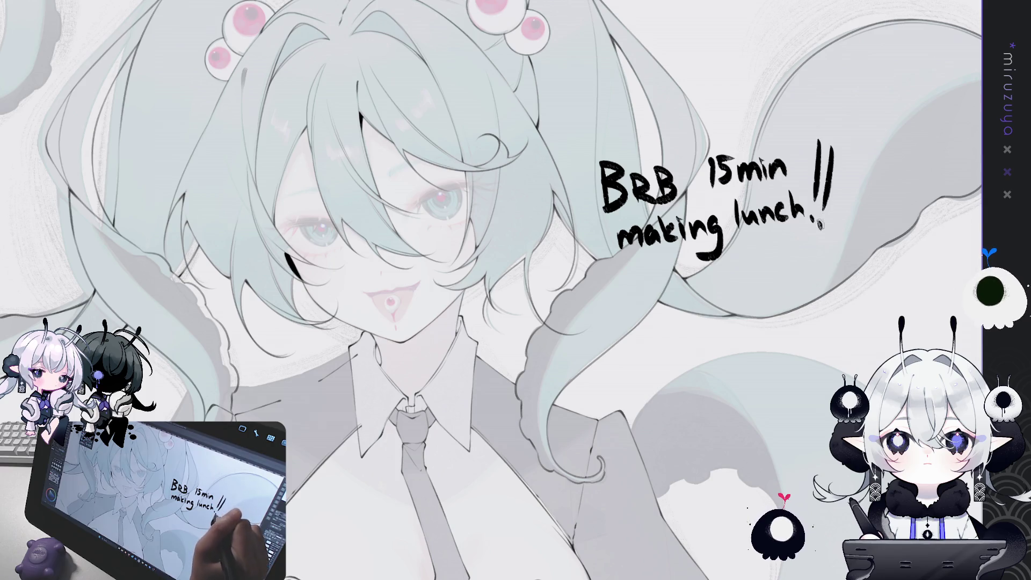
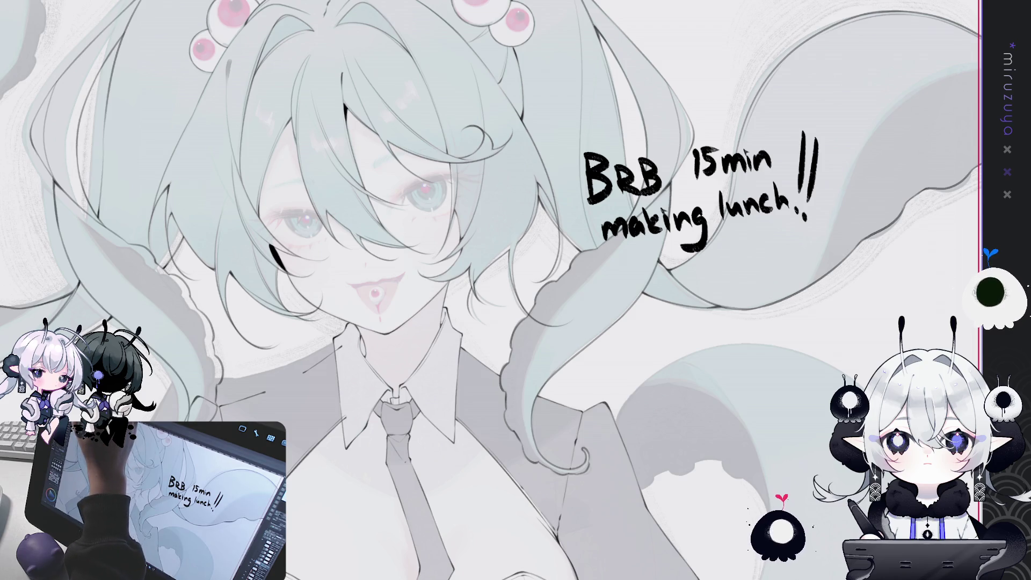
Step: Delete the 'BRB 15min making lunch!!' note and start hand-lettering the word 'eating'
key(Delete)
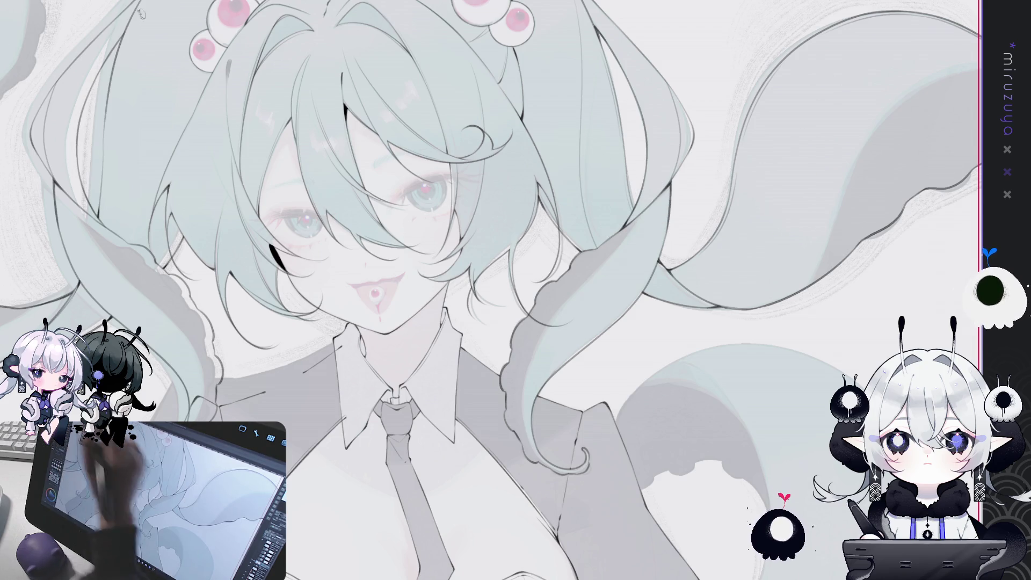
drag(585, 153, 601, 166)
Step: Finish hand-lettering 'eating lunch' on the first line of the canvas
mouse_move(609, 145)
mouse_down()
mouse_move(623, 160)
mouse_move(686, 161)
mouse_move(669, 170)
mouse_up()
mouse_move(709, 129)
mouse_down()
mouse_move(710, 155)
mouse_move(730, 153)
mouse_up()
drag(767, 122, 787, 140)
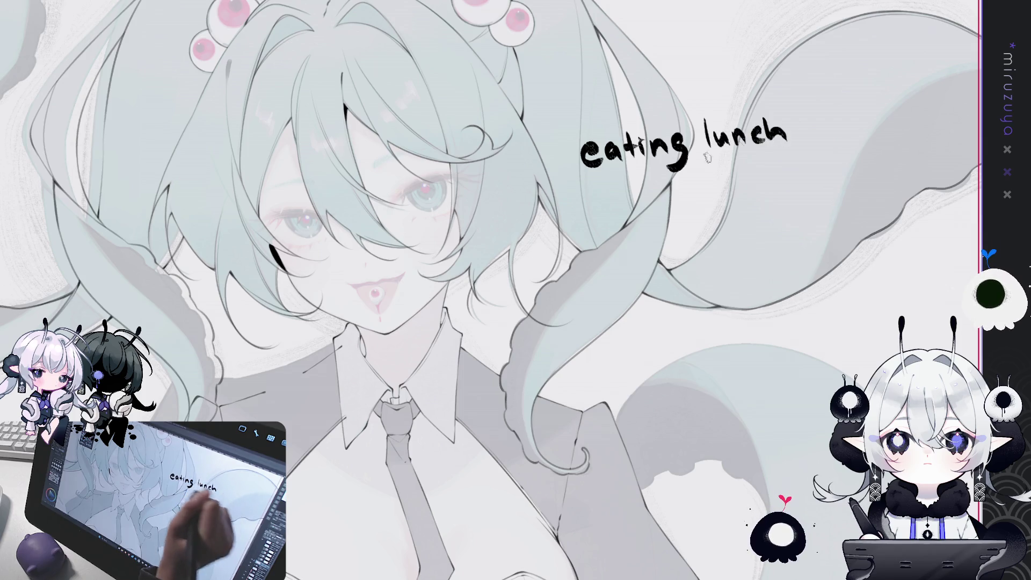
Step: Hand-letter 'but still in chat' as a second line beneath 'eating lunch'
mouse_move(600, 188)
mouse_down()
mouse_move(603, 206)
mouse_move(612, 195)
mouse_move(622, 211)
mouse_move(645, 205)
mouse_up()
mouse_move(636, 192)
mouse_down()
mouse_move(656, 192)
mouse_move(659, 204)
mouse_move(706, 188)
mouse_move(712, 196)
mouse_up()
drag(741, 179, 740, 195)
mouse_move(744, 168)
mouse_down()
mouse_move(746, 192)
mouse_move(779, 189)
mouse_up()
drag(769, 175, 788, 169)
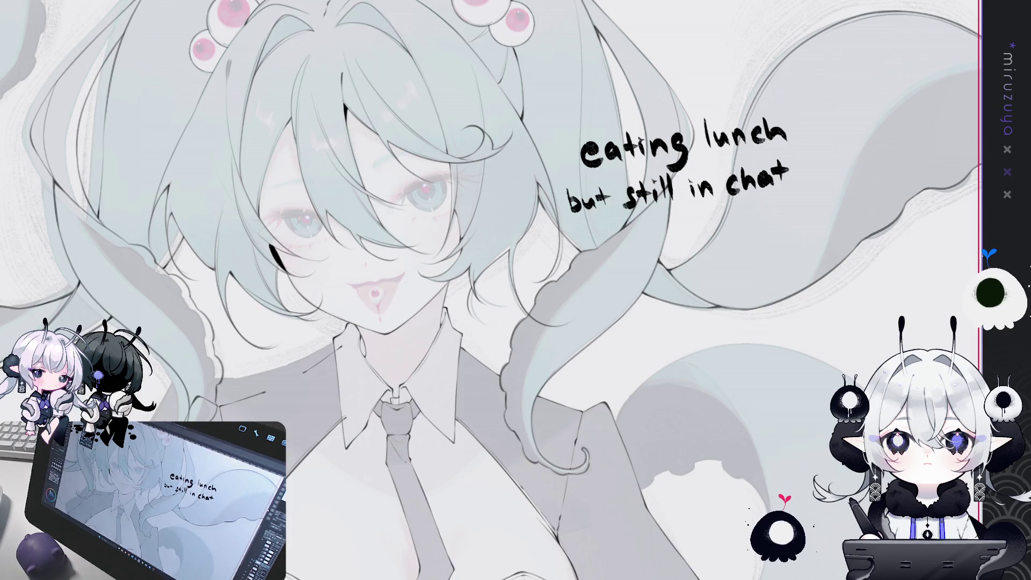